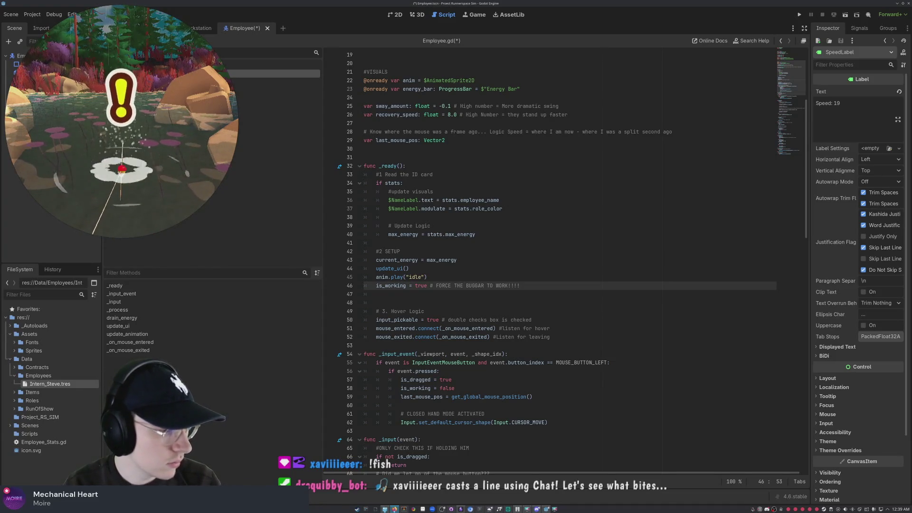
# Step: Replace all of Employee.gd with the new code containing drag-sway, energy-drain and animation-state functions
pyautogui.click(451, 380)
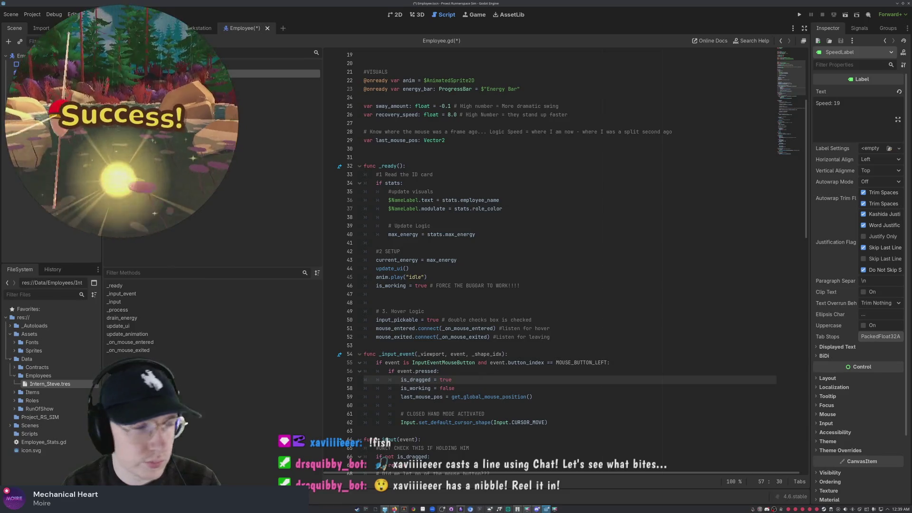
pyautogui.click(461, 268)
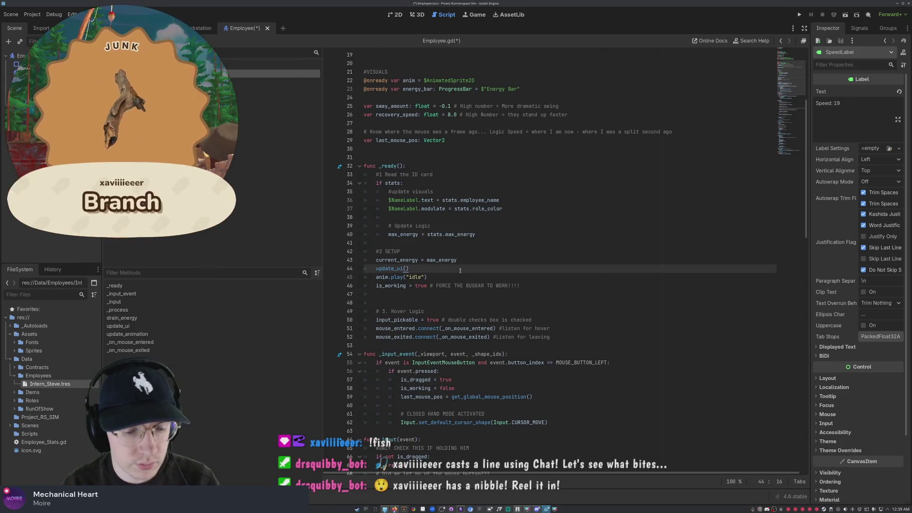
pyautogui.hotkey('ctrl', 'a')
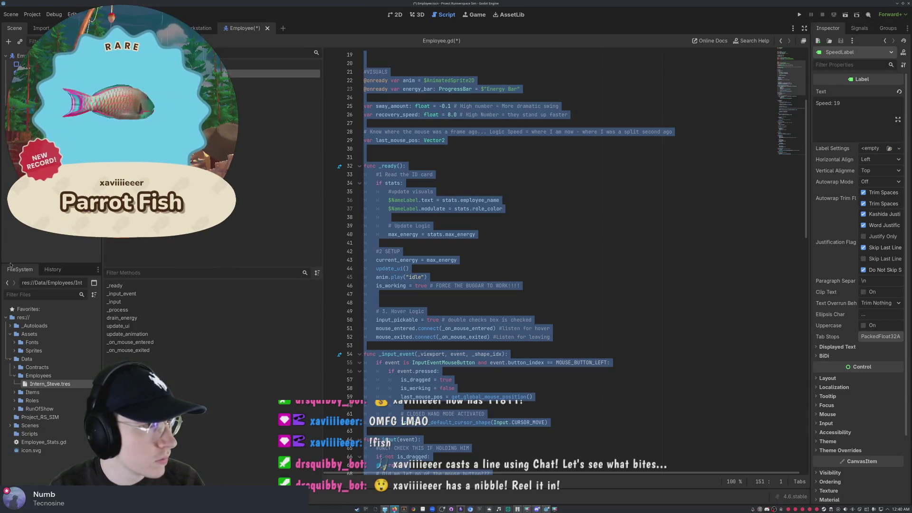
pyautogui.click(462, 388)
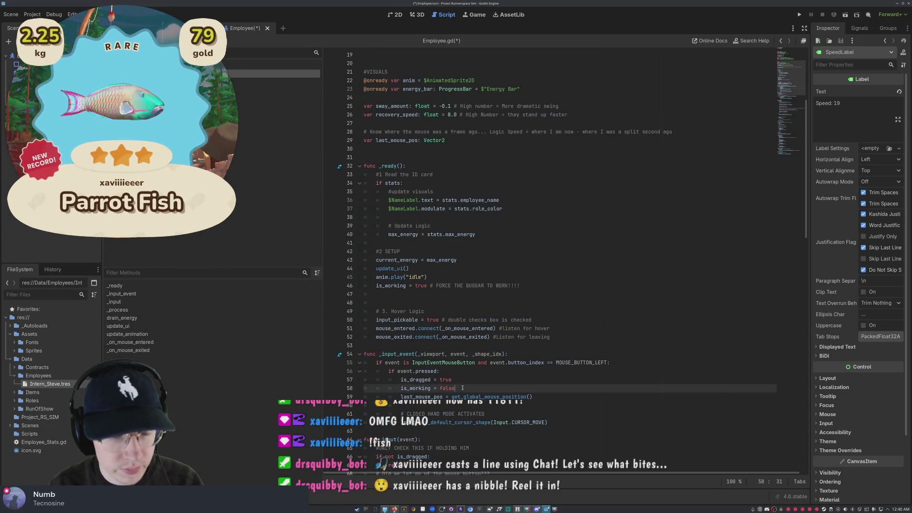
pyautogui.hotkey('ctrl', 'a')
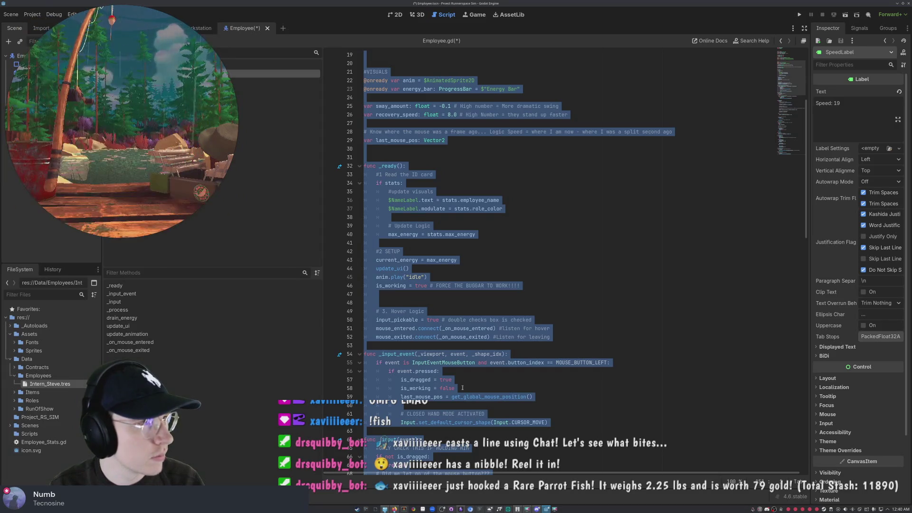
pyautogui.hotkey('ctrl', 'v')
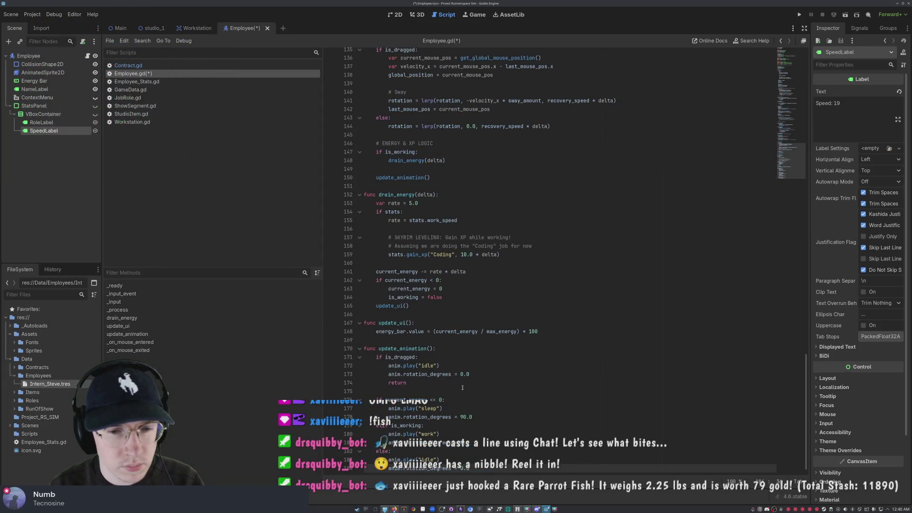
# Step: Save Employee.gd and run the current scene, closing the game window after the gain_xp error
pyautogui.hotkey('ctrl', 's')
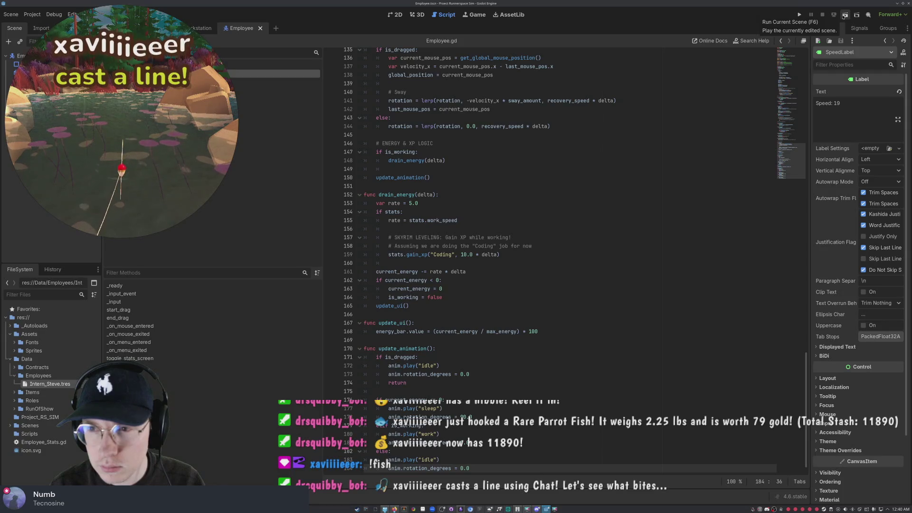
pyautogui.click(844, 15)
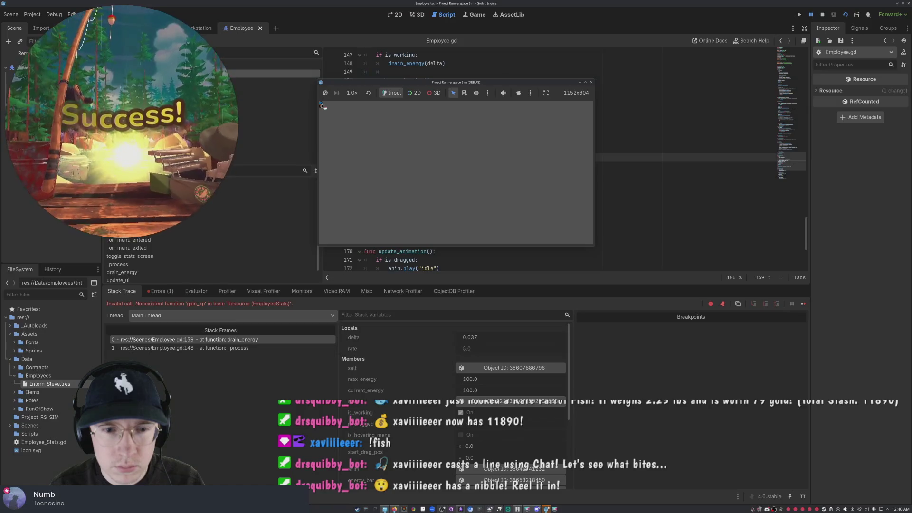
pyautogui.click(590, 82)
# Step: Review the end of the script, including update_animation's sleep, work and idle states
pyautogui.hotkey('ctrl', 'End')
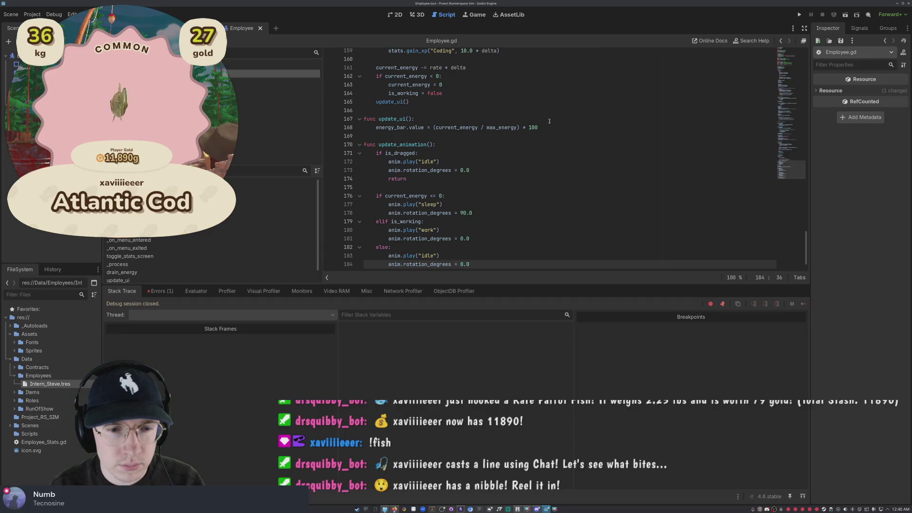
pyautogui.scroll(20, 546, 157)
pyautogui.scroll(20, 540, 192)
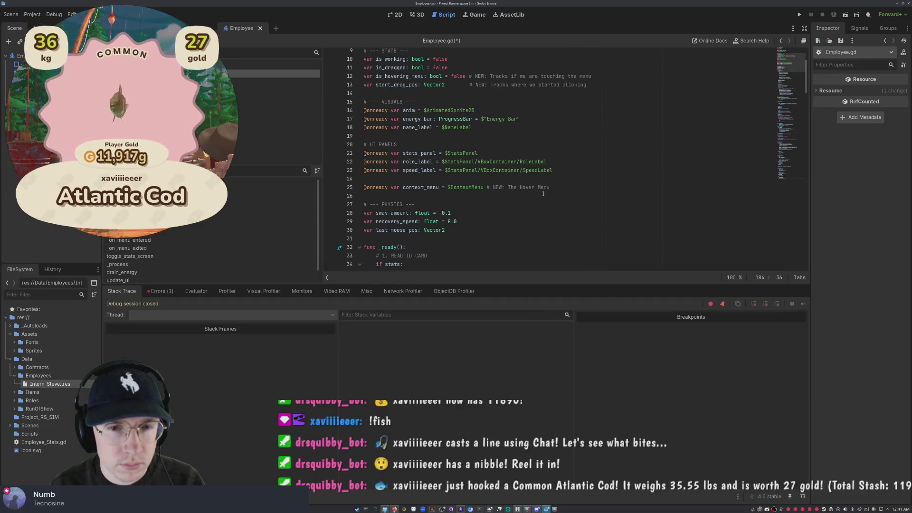
pyautogui.scroll(-7, 489, 184)
pyautogui.scroll(-20, 489, 184)
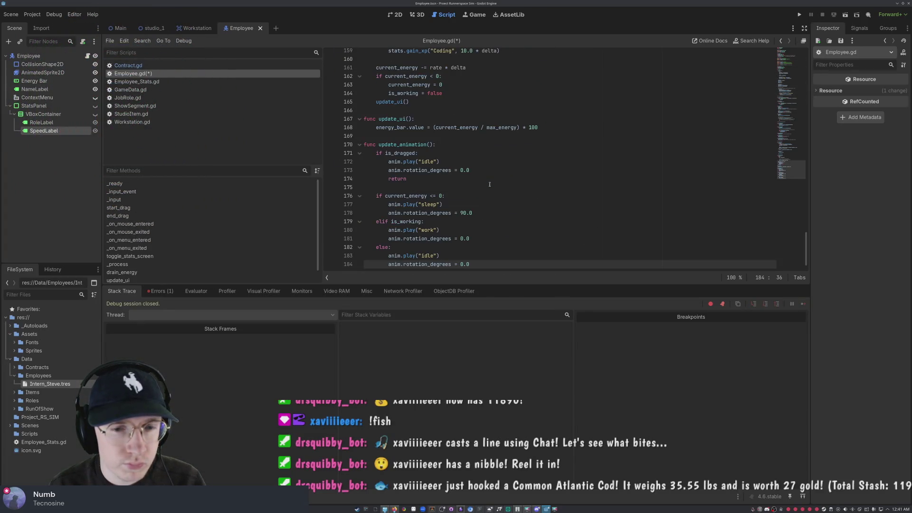
pyautogui.scroll(2, 490, 184)
pyautogui.scroll(-2, 490, 185)
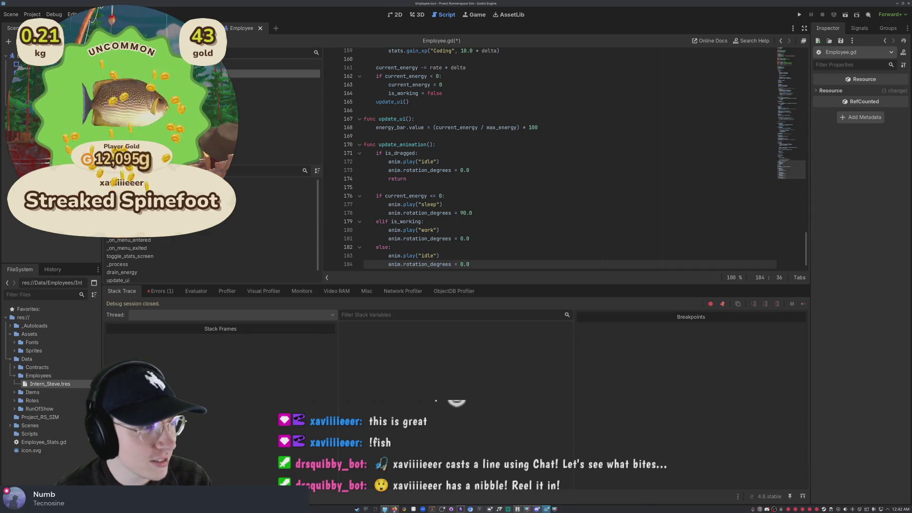
pyautogui.scroll(7, 453, 203)
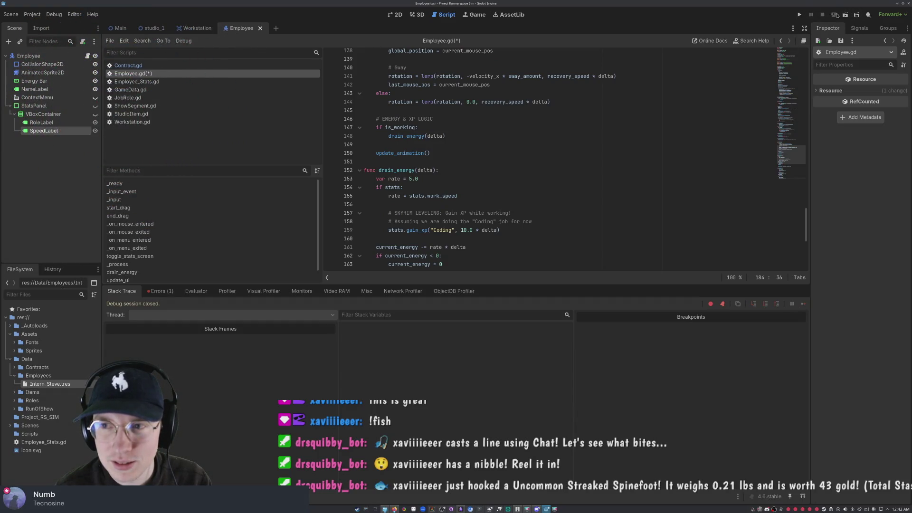
pyautogui.click(845, 15)
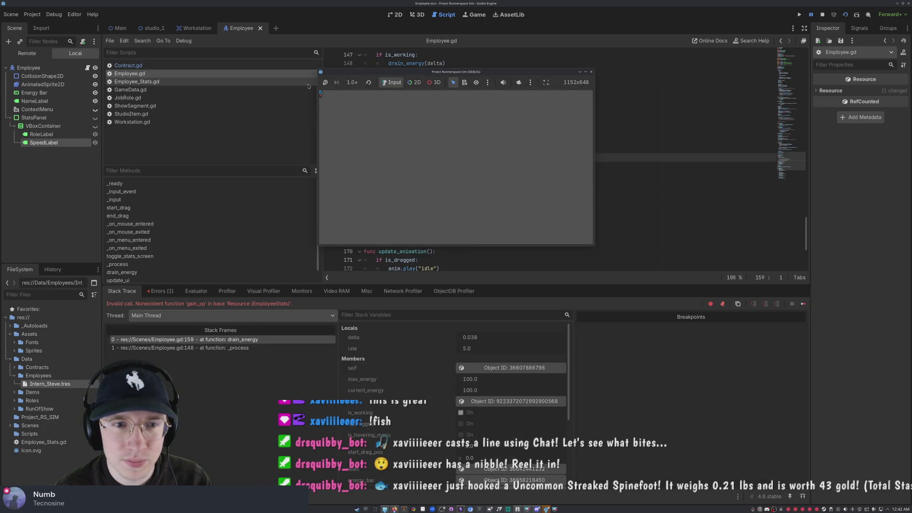
# Step: Close the game window and undo the paste to restore the earlier Employee.gd code
pyautogui.click(591, 72)
pyautogui.click(426, 174)
pyautogui.hotkey('ctrl', 'End')
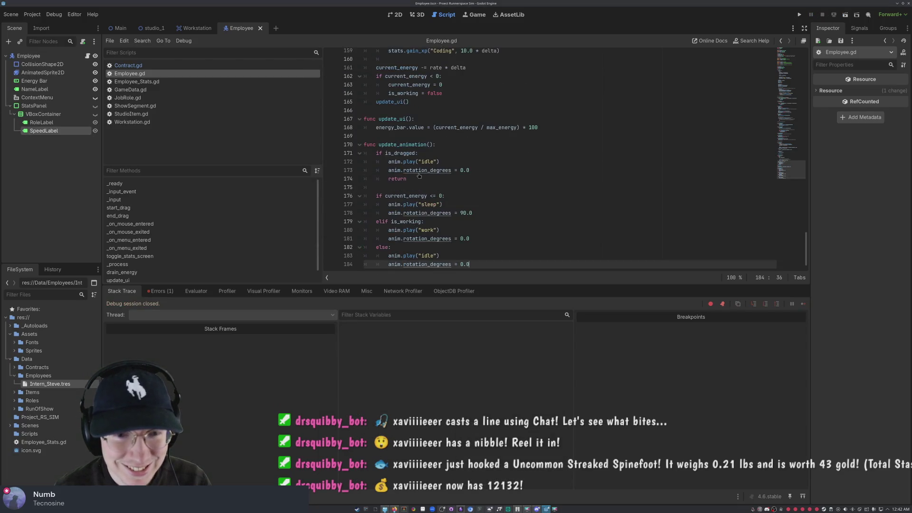
pyautogui.hotkey('ctrl', 'z')
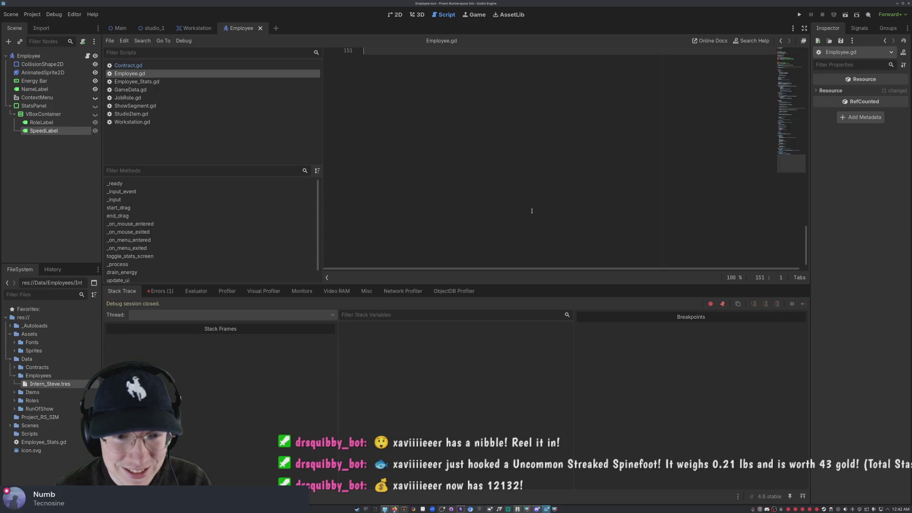
pyautogui.hotkey('ctrl', 'z')
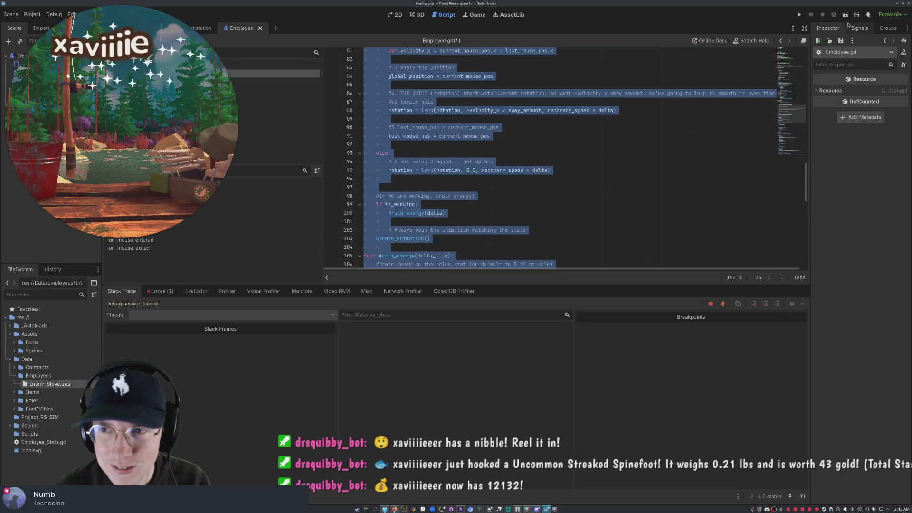
# Step: Run the current scene, drag Intern #1 around, then stop the game
pyautogui.click(846, 15)
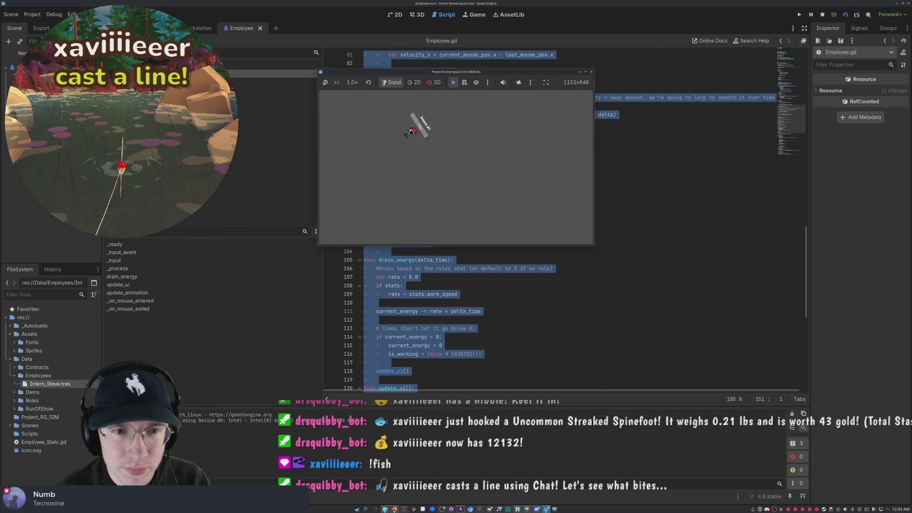
pyautogui.moveTo(411, 131)
pyautogui.mouseDown()
pyautogui.moveTo(513, 135)
pyautogui.moveTo(401, 163)
pyautogui.moveTo(532, 152)
pyautogui.moveTo(382, 179)
pyautogui.mouseUp()
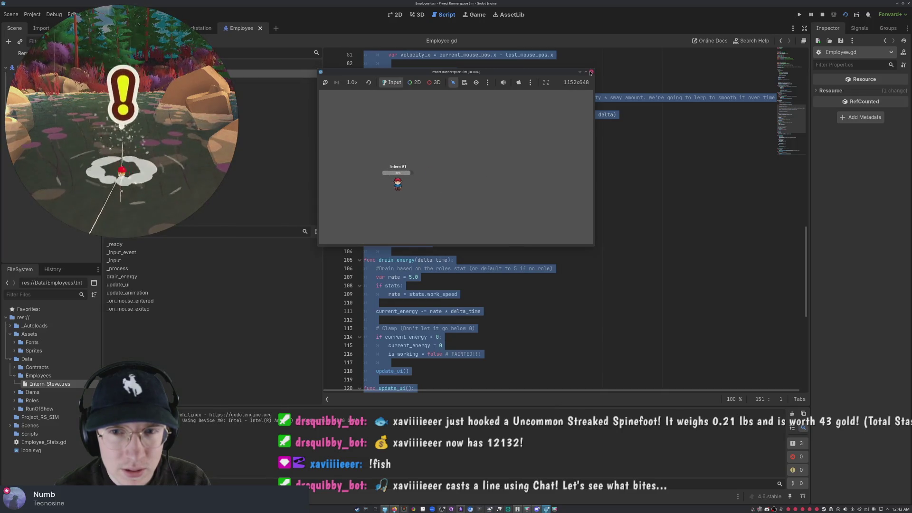
pyautogui.press('F8')
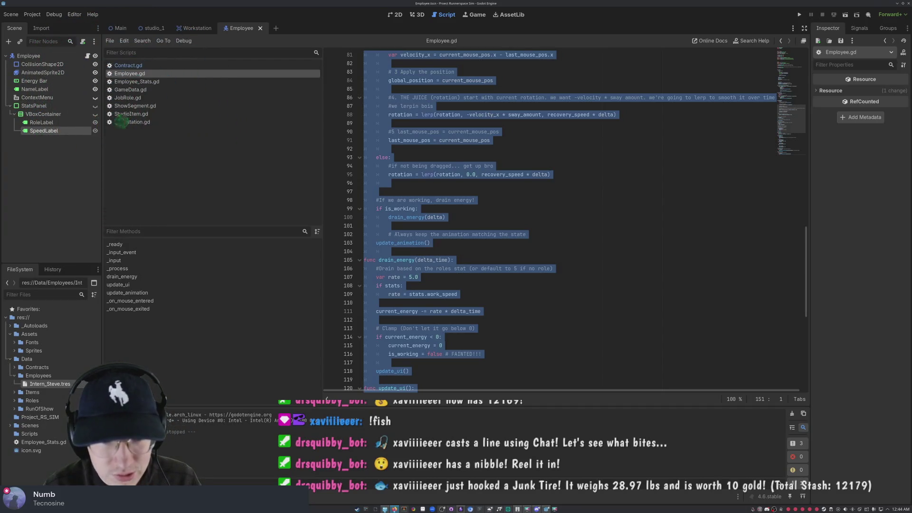
# Step: Scroll down to the mouse-enter and mouse-exit cursor handlers at the end of Employee.gd
pyautogui.click(509, 189)
pyautogui.scroll(-8, 507, 192)
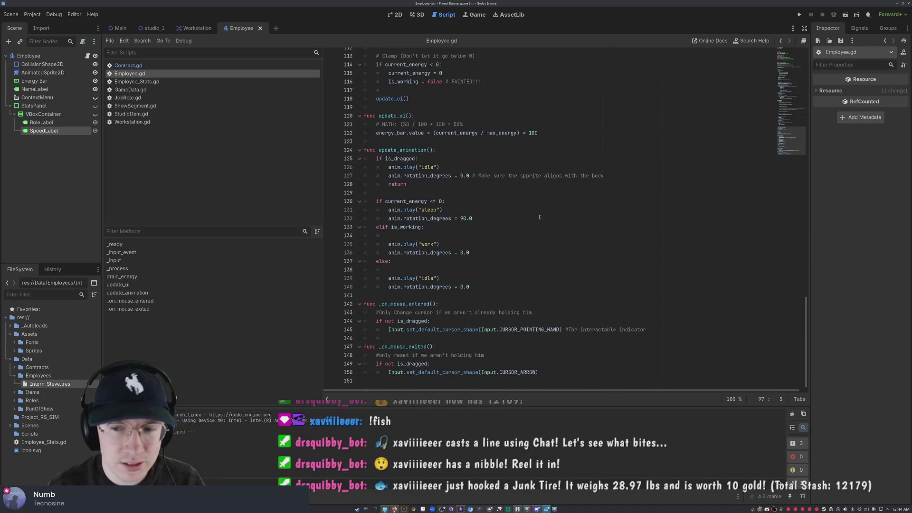
pyautogui.scroll(-2, 564, 243)
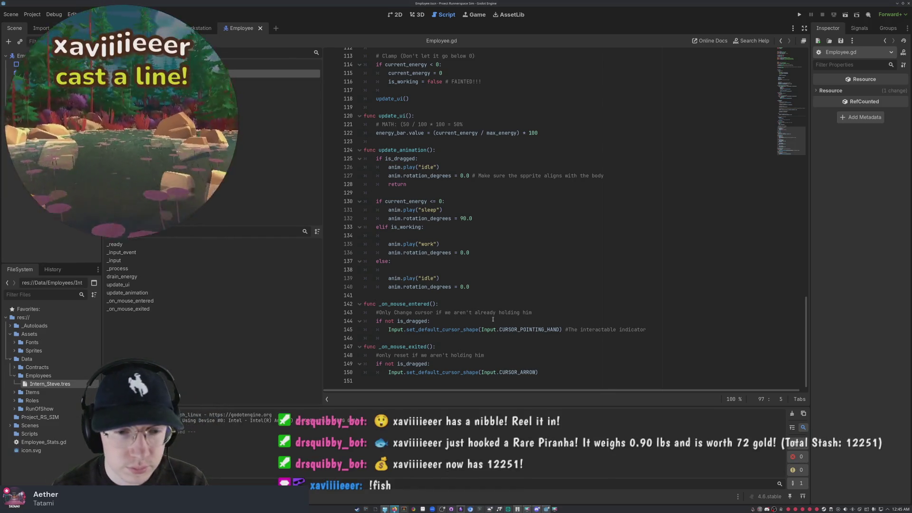
pyautogui.click(430, 321)
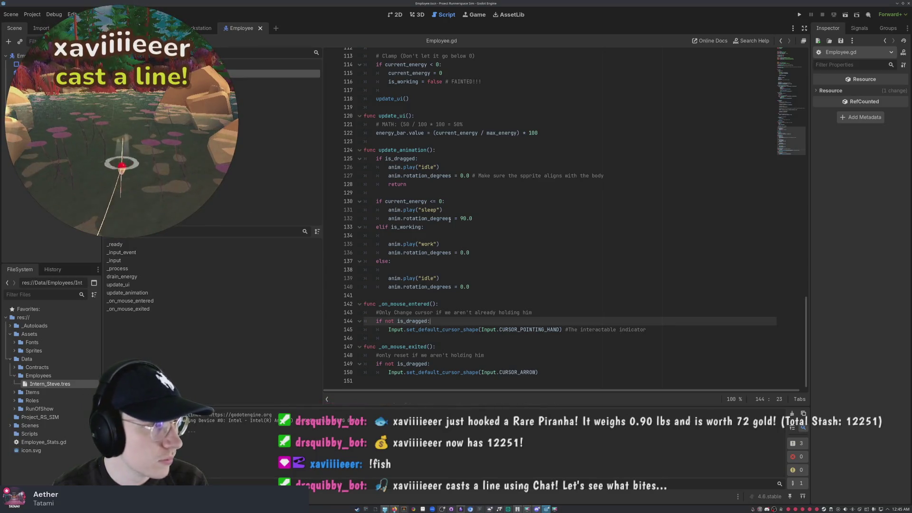
pyautogui.click(650, 219)
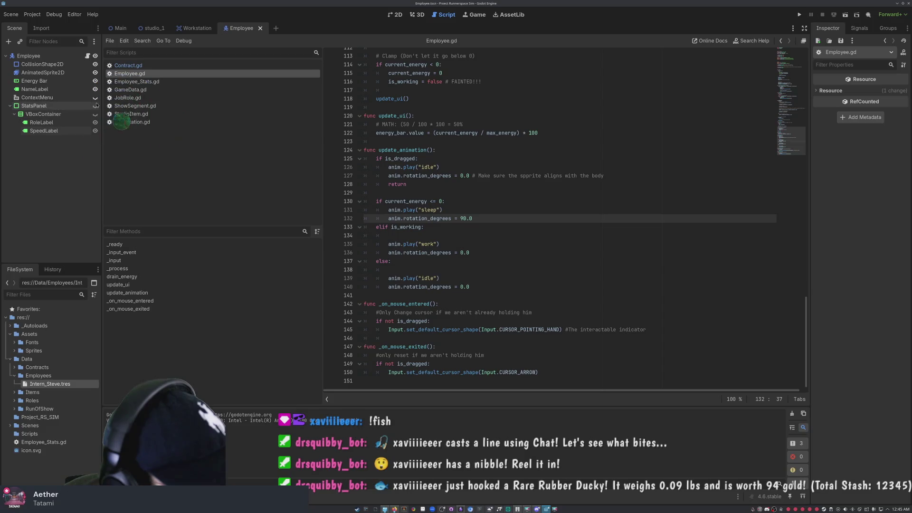
# Step: Toggle the VBoxContainer's visibility and select the entire script
pyautogui.click(95, 114)
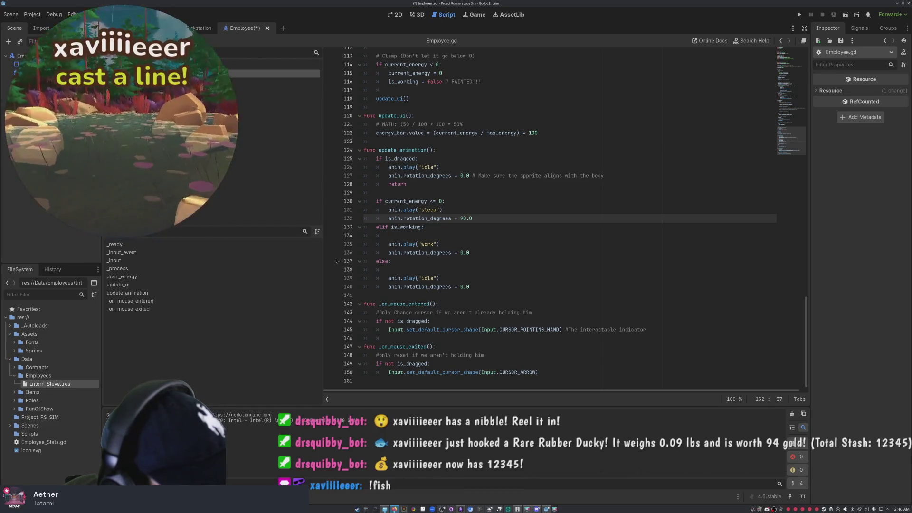
pyautogui.click(450, 252)
pyautogui.hotkey('ctrl', 'a')
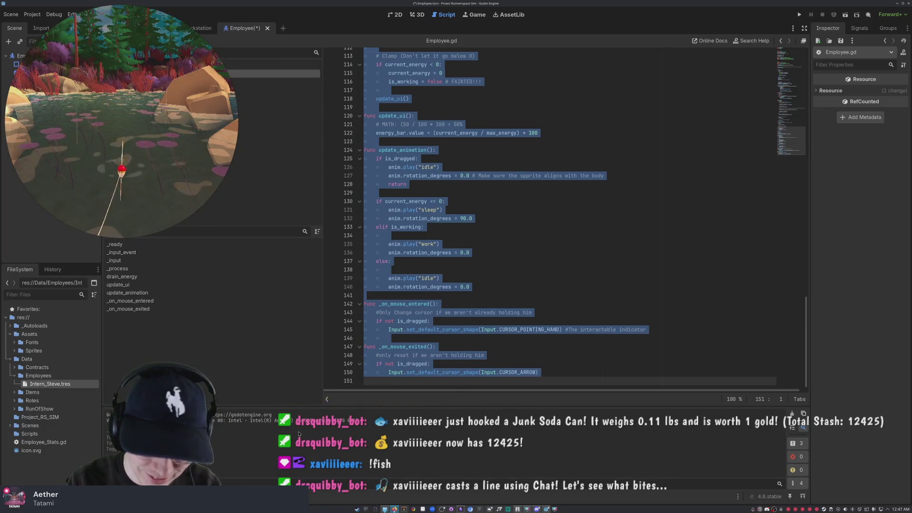
# Step: Capture a region screenshot of the file system panel, then close that screenshot window
pyautogui.press('super+shift+Print')
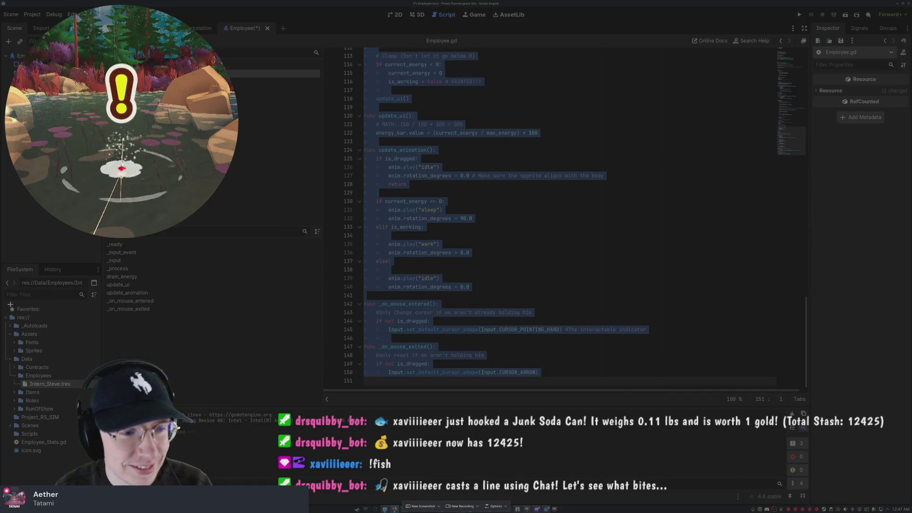
pyautogui.moveTo(4, 305)
pyautogui.mouseDown()
pyautogui.moveTo(44, 326)
pyautogui.moveTo(81, 368)
pyautogui.moveTo(81, 470)
pyautogui.mouseUp()
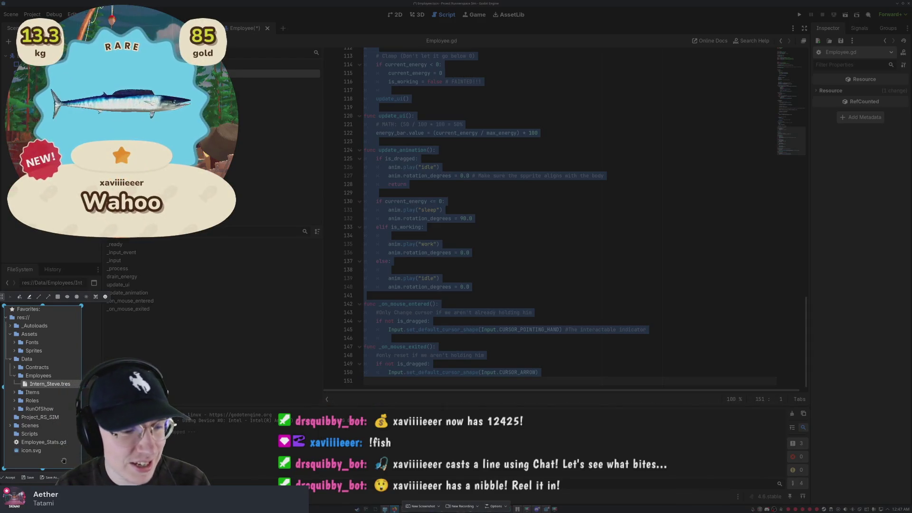
pyautogui.press('Return')
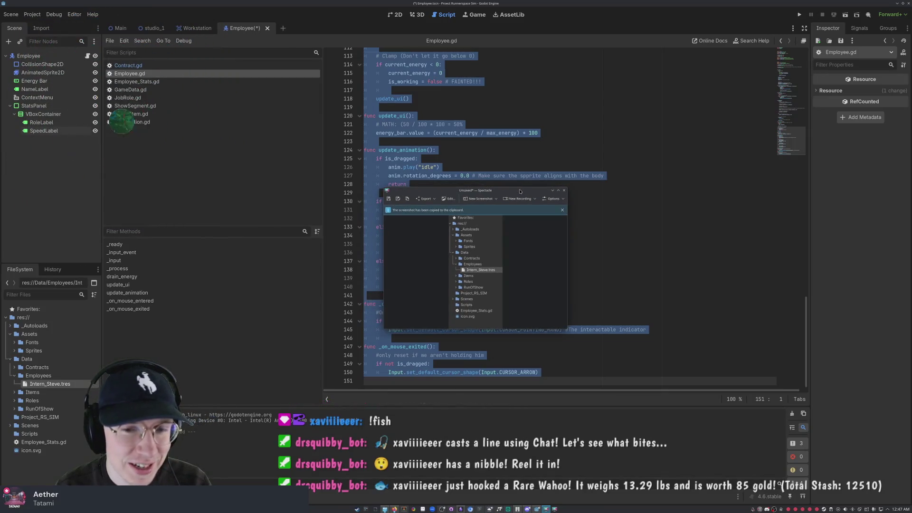
pyautogui.moveTo(503, 185)
pyautogui.mouseDown()
pyautogui.moveTo(443, 174)
pyautogui.moveTo(358, 125)
pyautogui.moveTo(417, 122)
pyautogui.mouseUp()
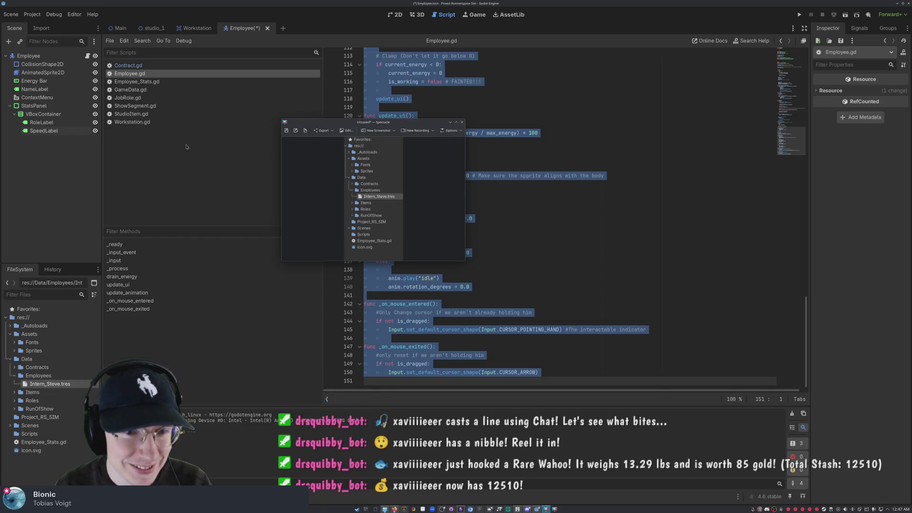
pyautogui.click(461, 122)
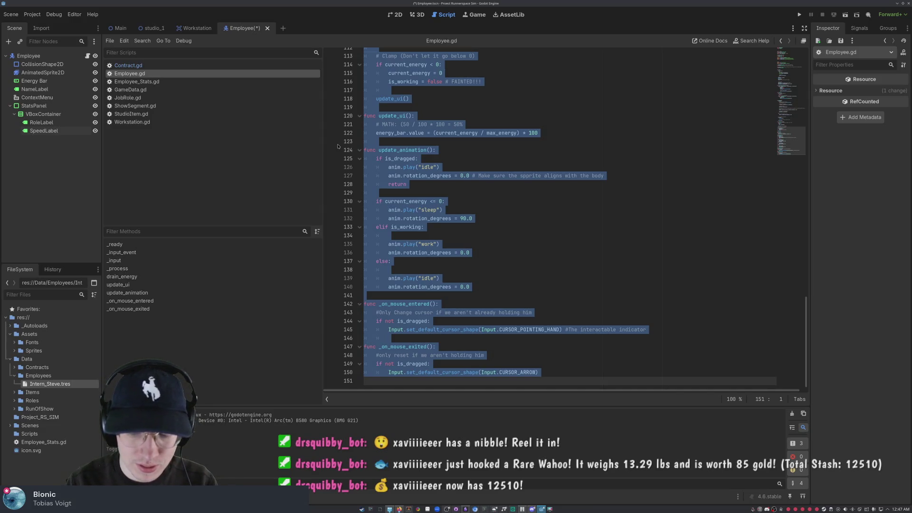
# Step: Capture the Employee node tree region, copy it to the clipboard and close Spectacle
pyautogui.press('Print')
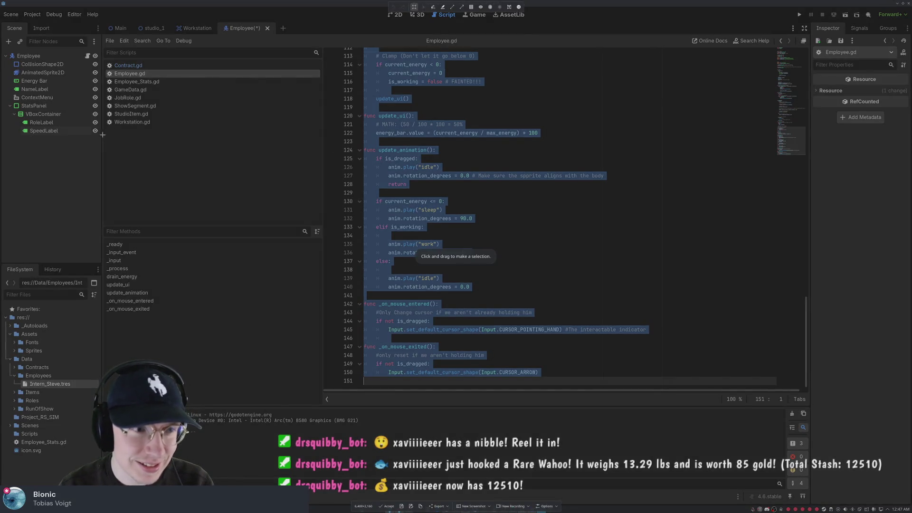
pyautogui.moveTo(102, 139); pyautogui.dragTo(2, 50)
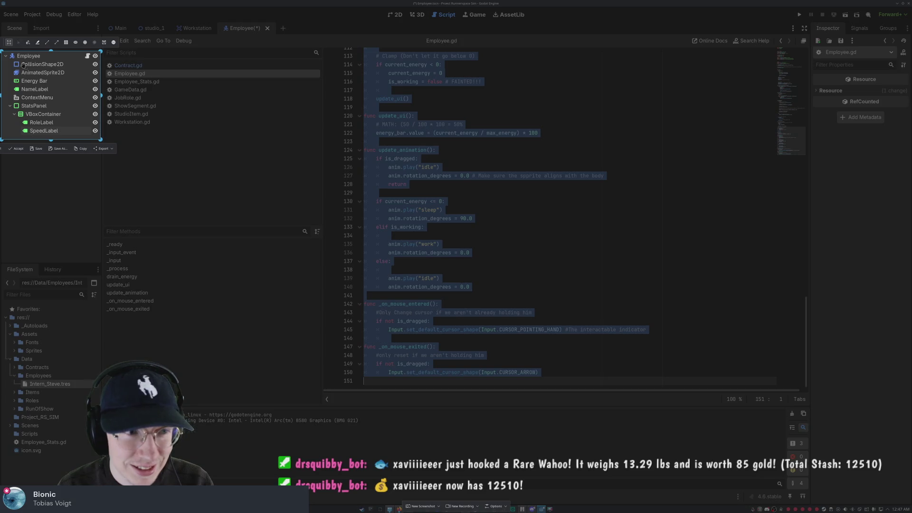
pyautogui.click(80, 149)
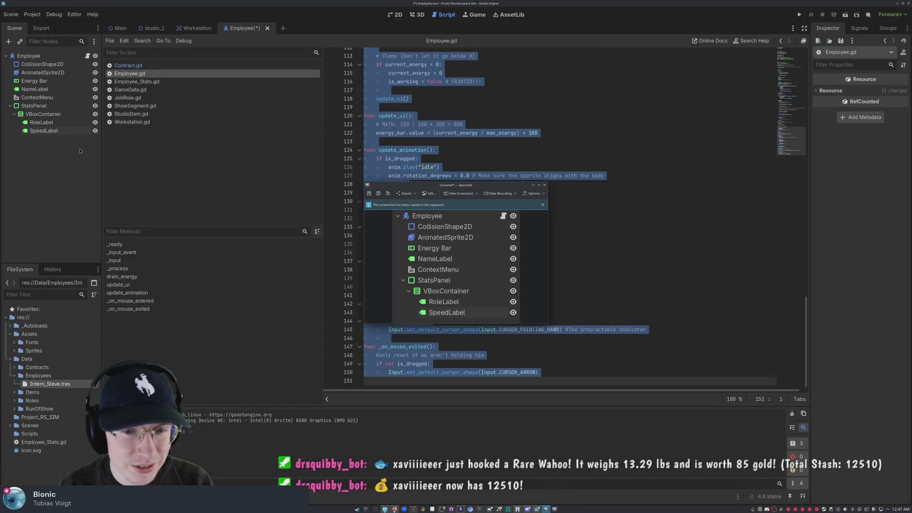
pyautogui.click(544, 188)
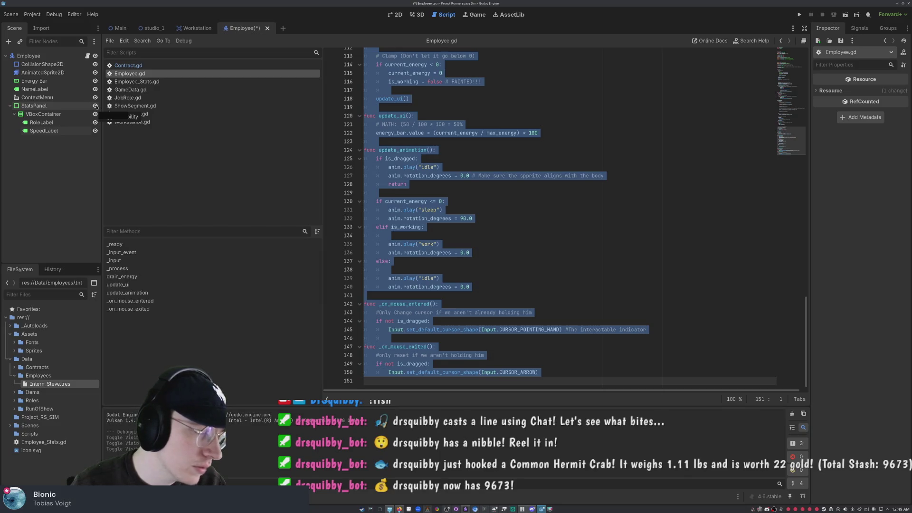
pyautogui.click(95, 107)
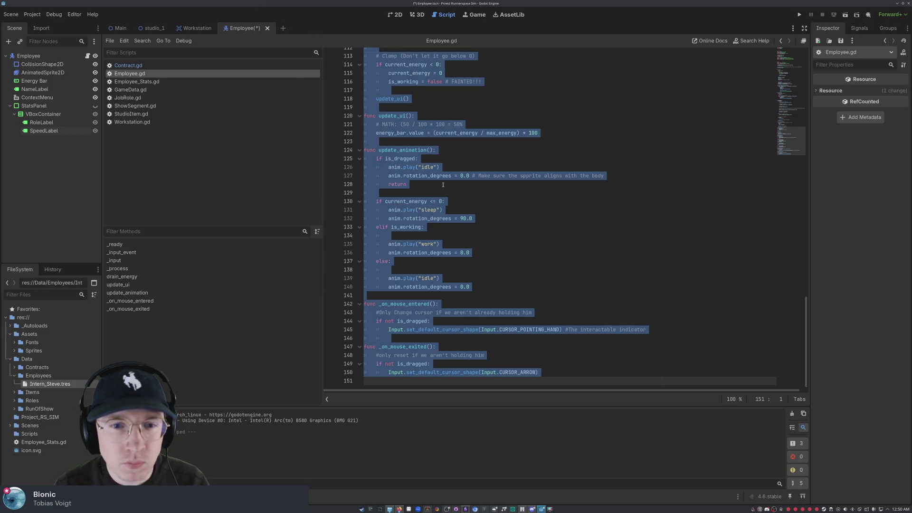
# Step: Scroll up through the Employee.gd script
pyautogui.scroll(20, 475, 185)
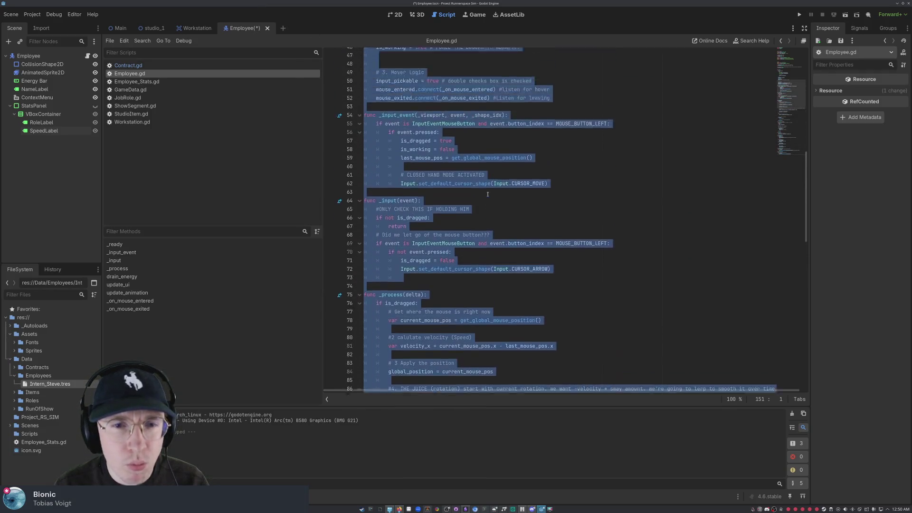
# Step: Scroll further up to the energy, sway_amount and recovery_speed variable declarations
pyautogui.scroll(3, 497, 205)
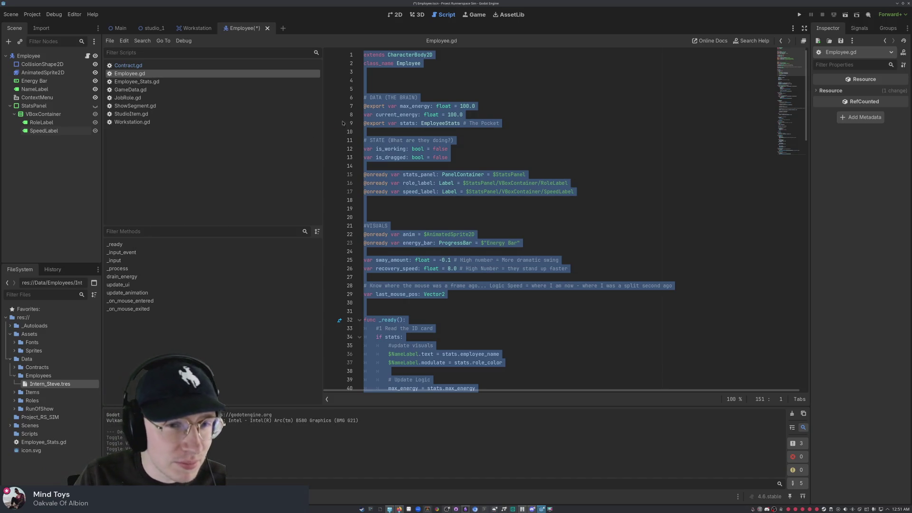
pyautogui.moveTo(323, 105)
pyautogui.mouseDown()
pyautogui.moveTo(336, 107)
pyautogui.moveTo(295, 109)
pyautogui.mouseUp()
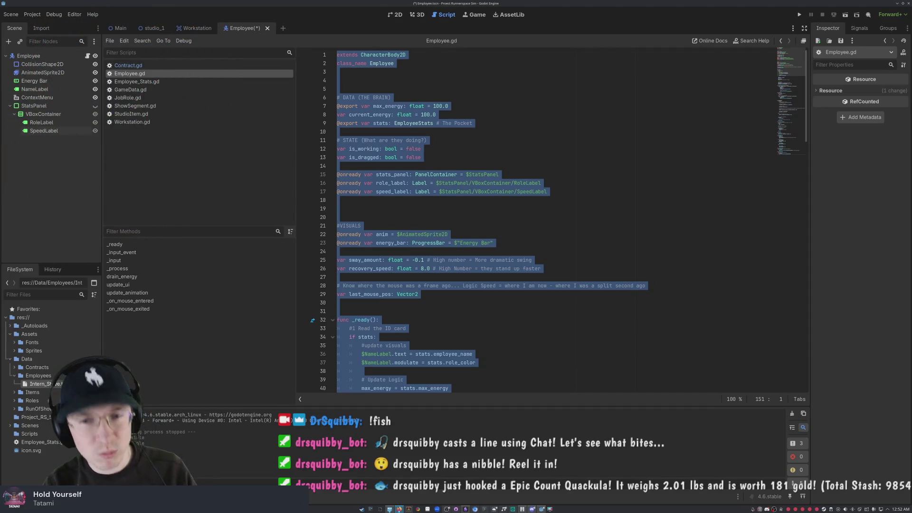
pyautogui.scroll(-20, 468, 212)
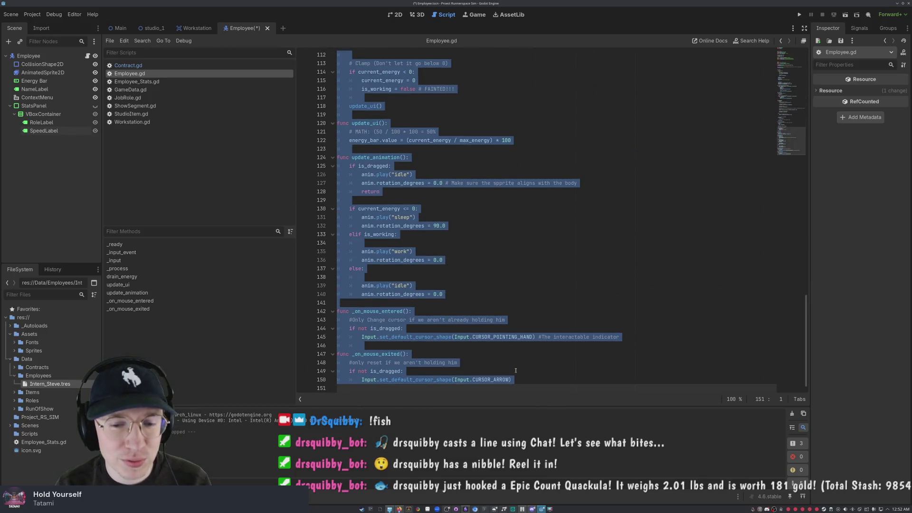
pyautogui.click(533, 381)
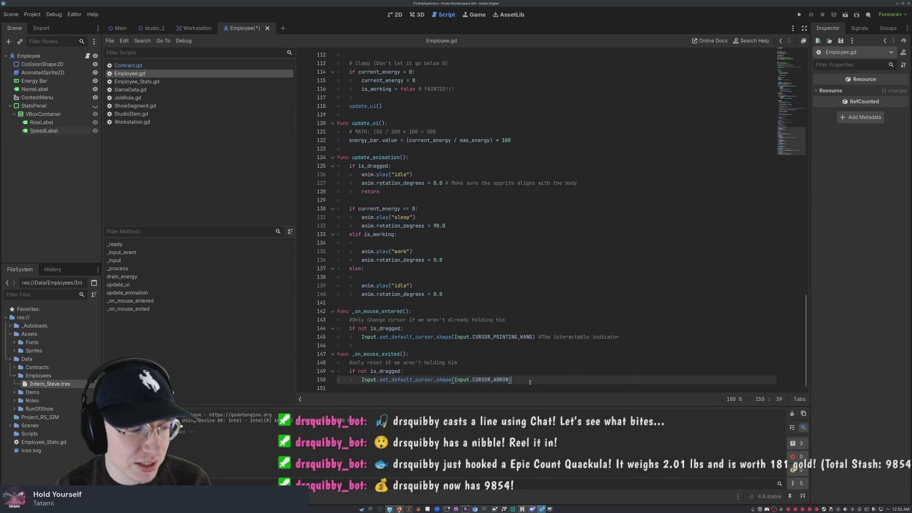
pyautogui.click(514, 387)
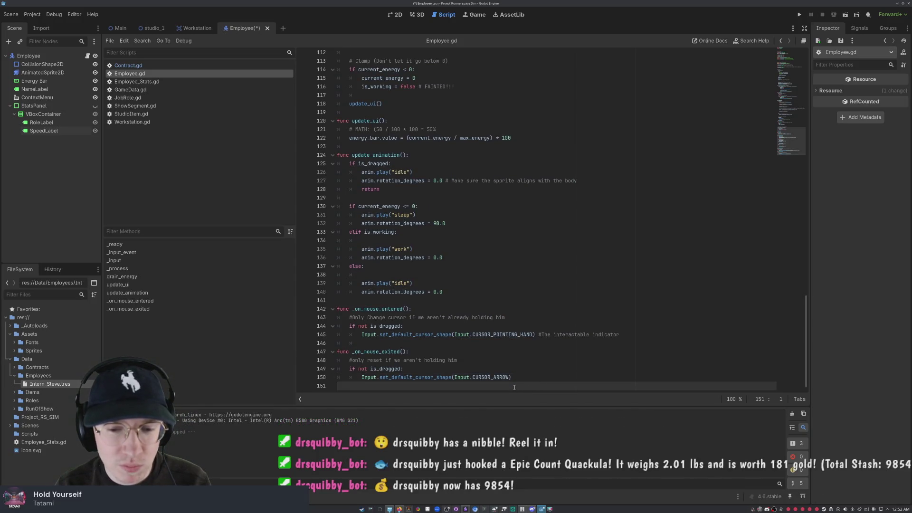
pyautogui.scroll(9, 514, 388)
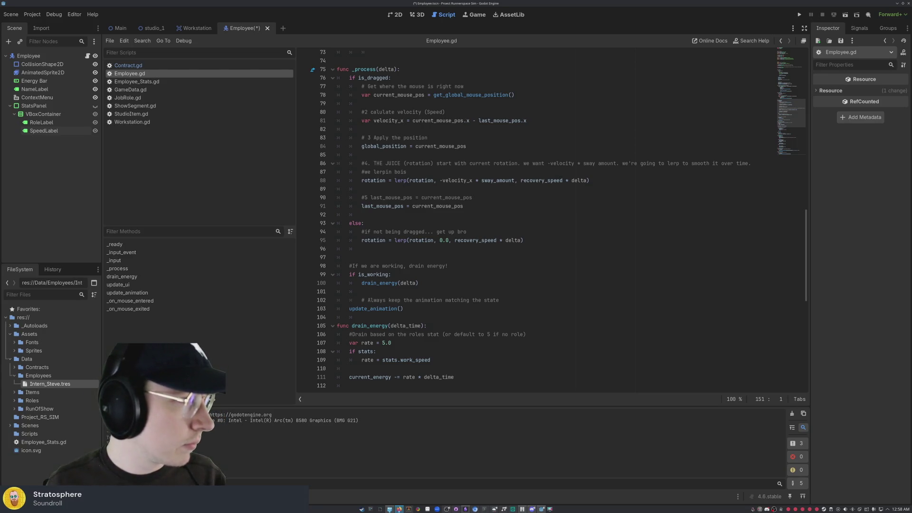
pyautogui.scroll(20, 374, 247)
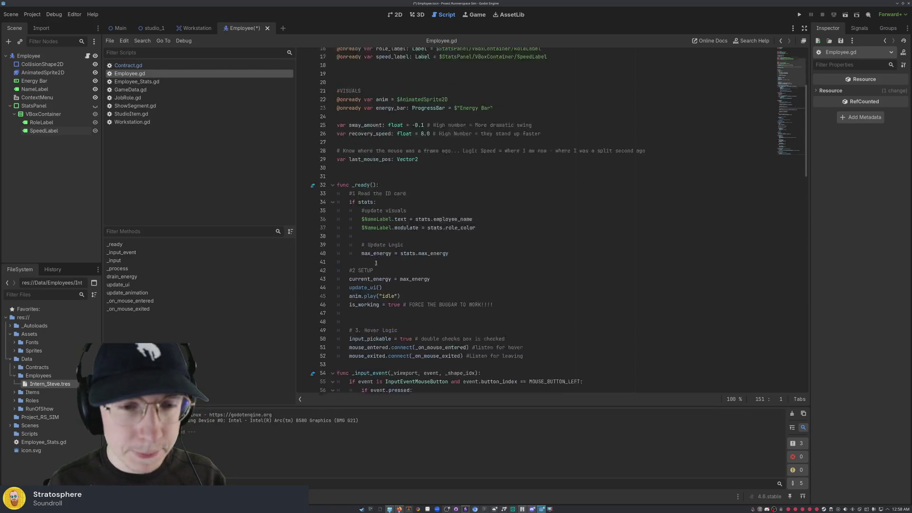
pyautogui.click(556, 198)
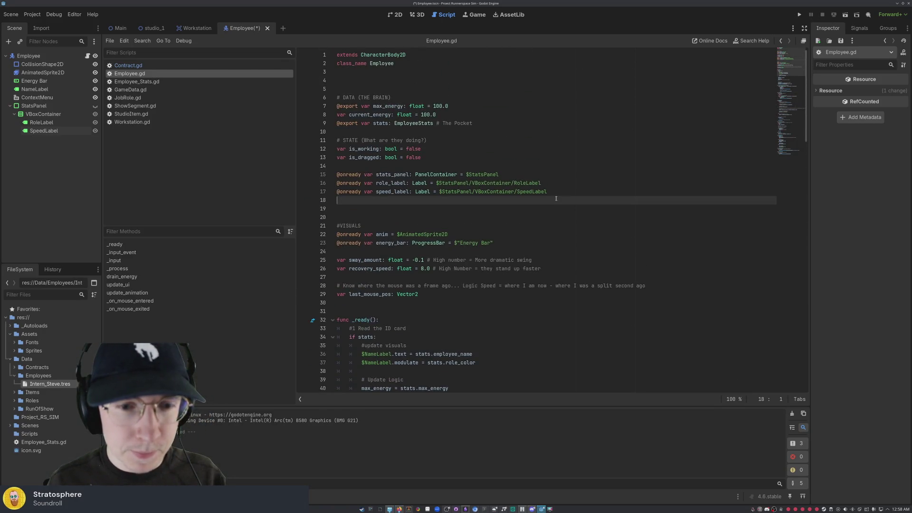
pyautogui.press('Return')
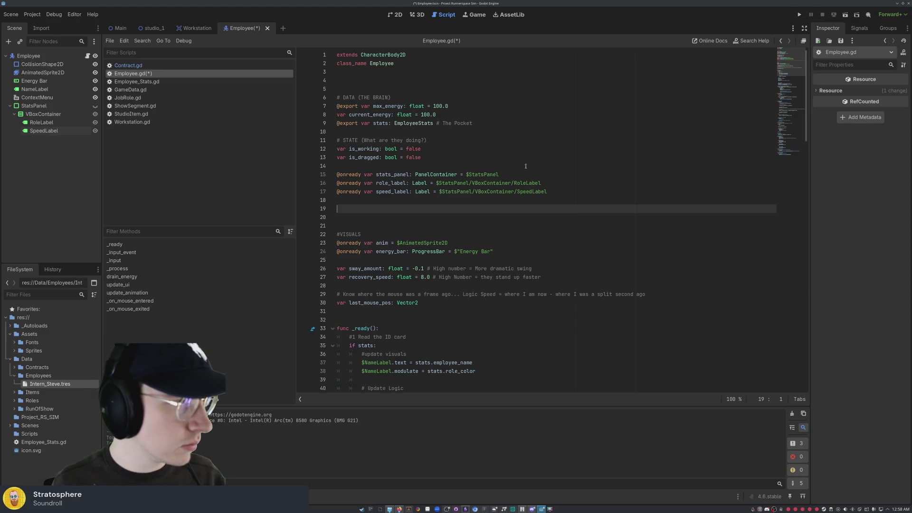
pyautogui.hotkey('ctrl', 'v')
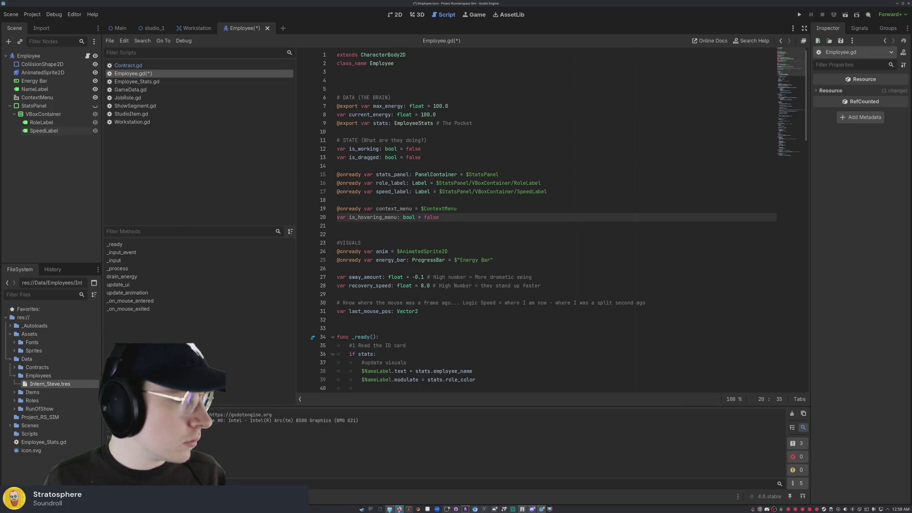
pyautogui.moveTo(509, 192)
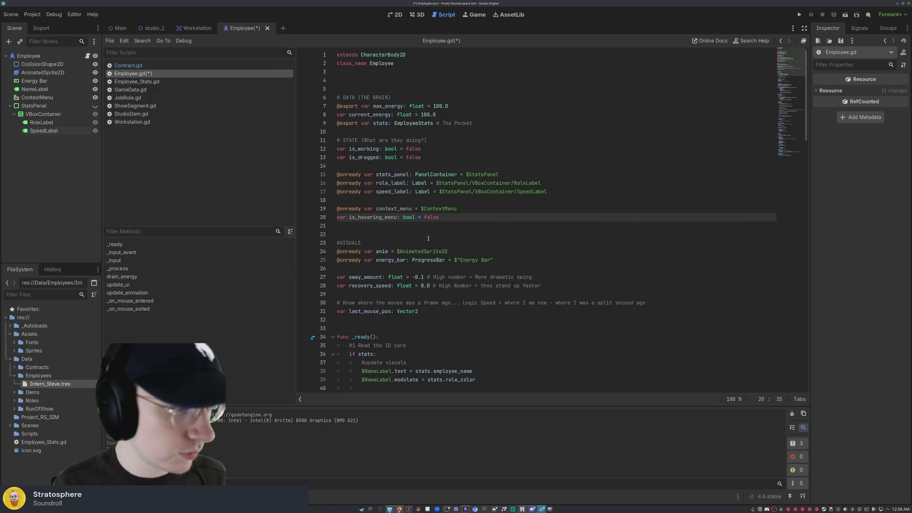
pyautogui.click(366, 228)
pyautogui.press('BackSpace')
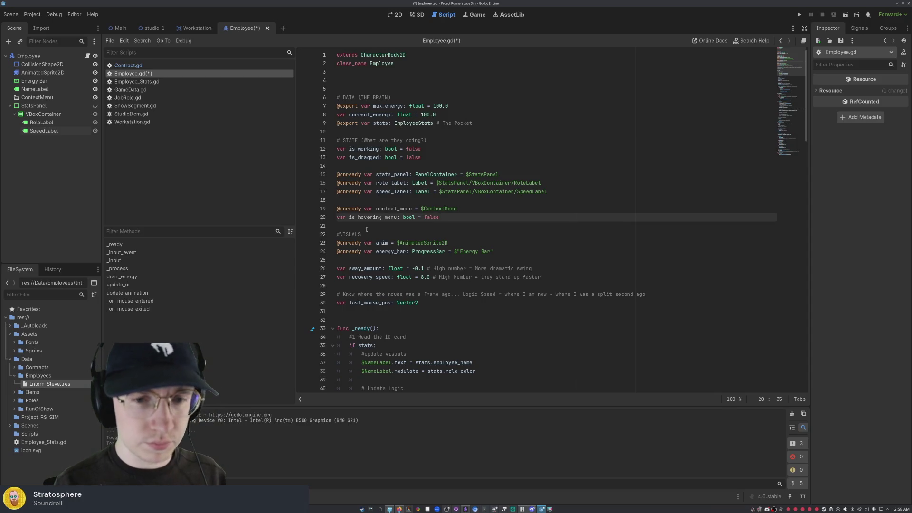
pyautogui.click(395, 232)
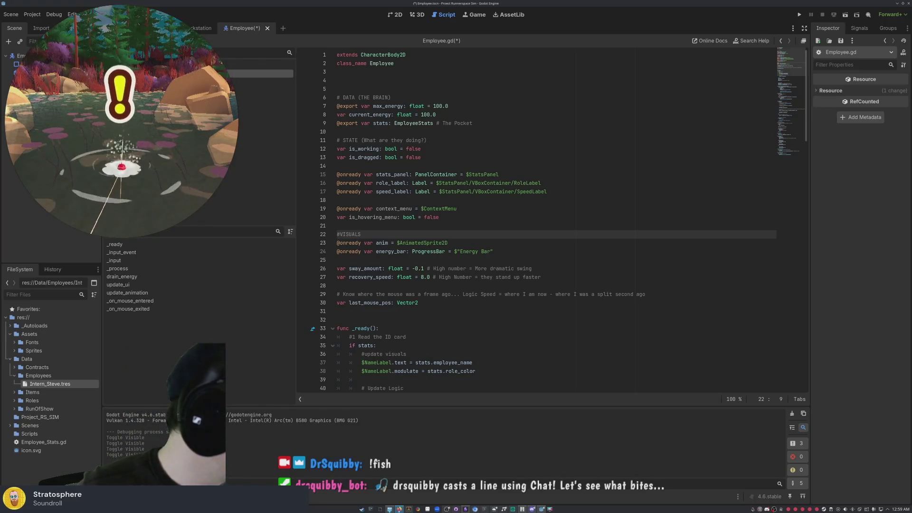
pyautogui.scroll(-13, 440, 233)
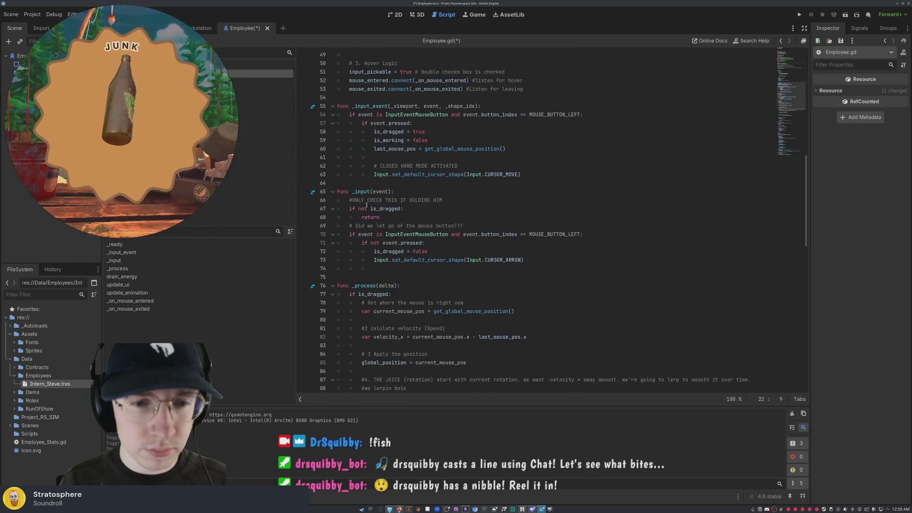
pyautogui.scroll(10, 439, 227)
pyautogui.scroll(-5, 390, 189)
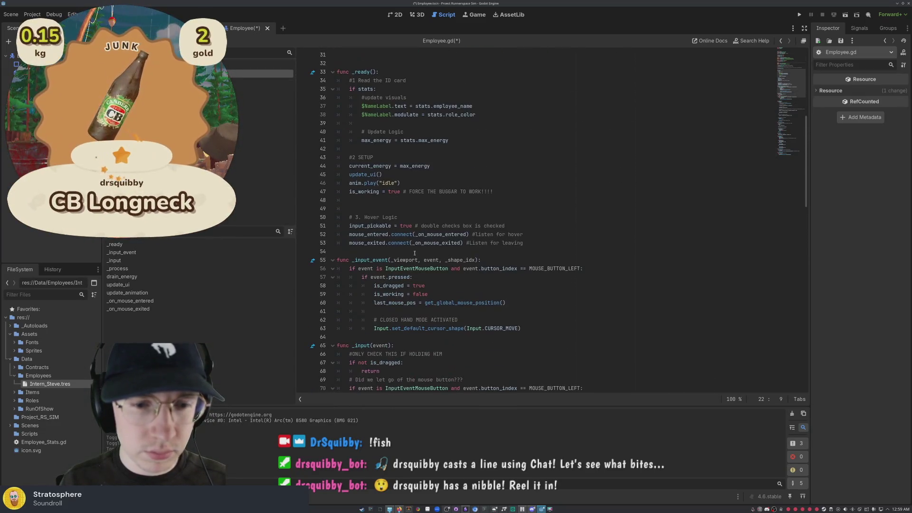
# Step: Add a '# Context Menu Logic' comment in _ready, then context_menu.visible = false # Start Hidden
pyautogui.click(533, 244)
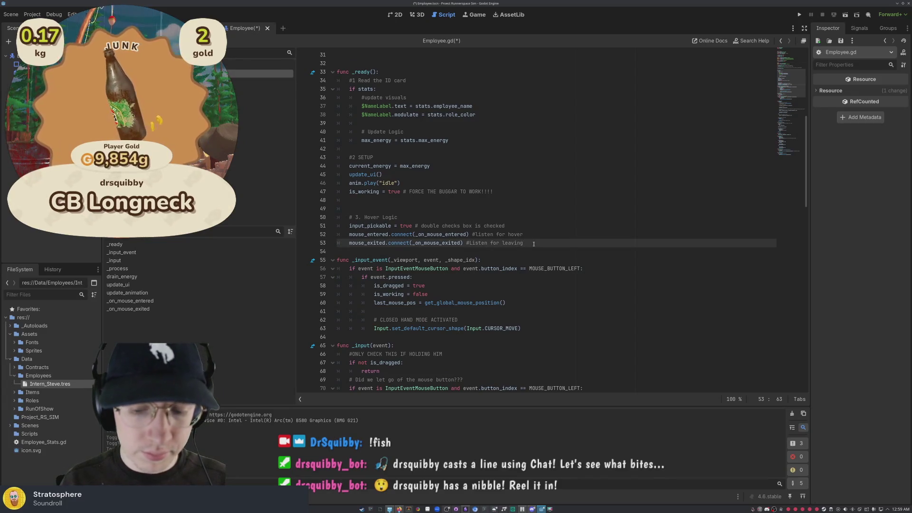
pyautogui.press('Return')
pyautogui.press('Return')
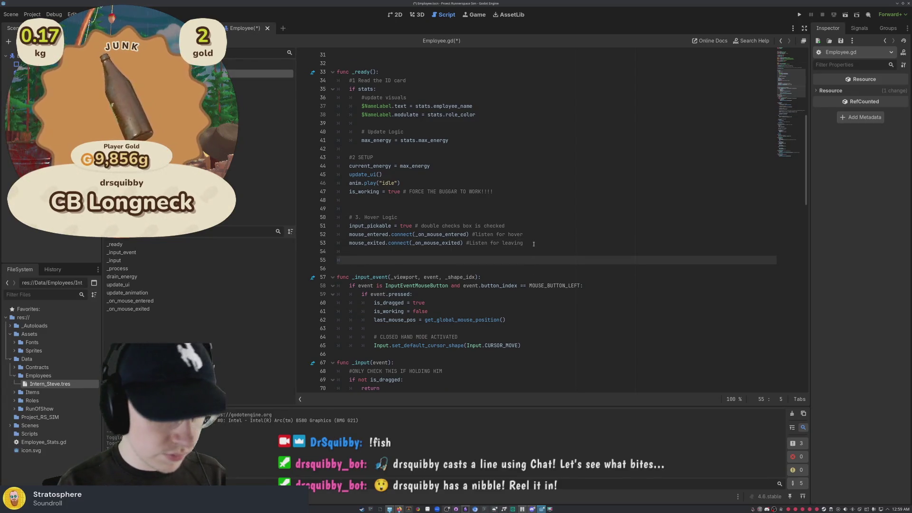
pyautogui.write('# Con')
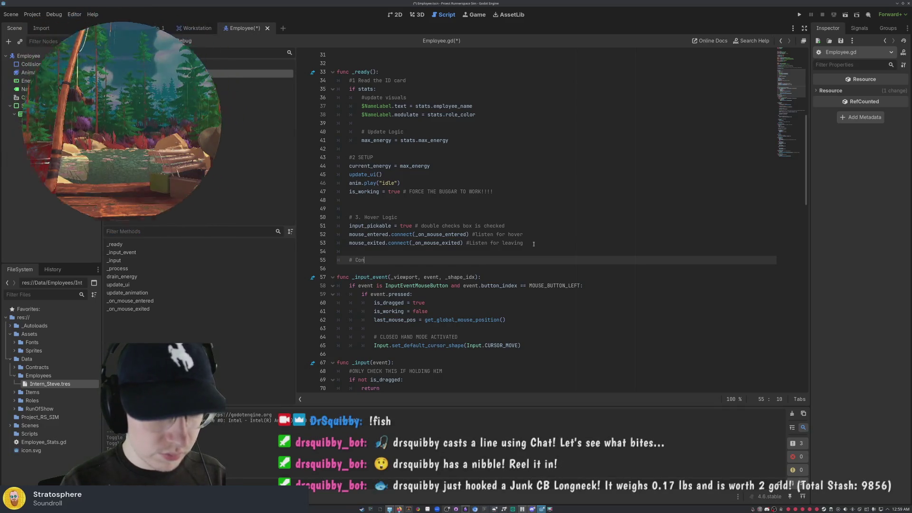
pyautogui.write('text Men')
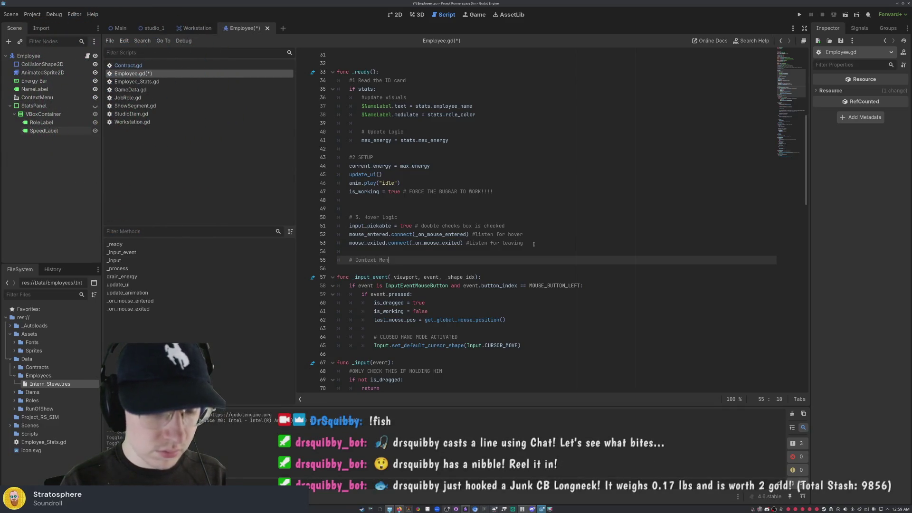
pyautogui.press('BackSpace')
pyautogui.press('BackSpace')
pyautogui.press('BackSpace')
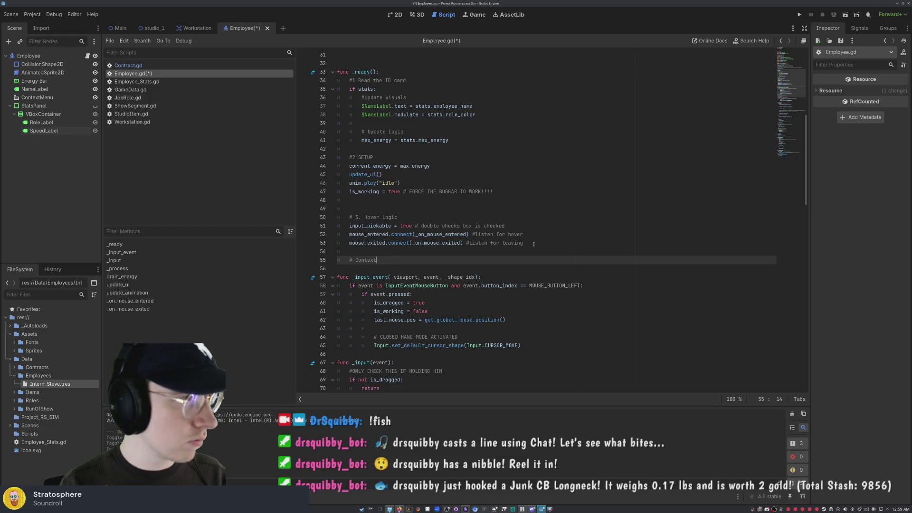
pyautogui.write(' Menu ')
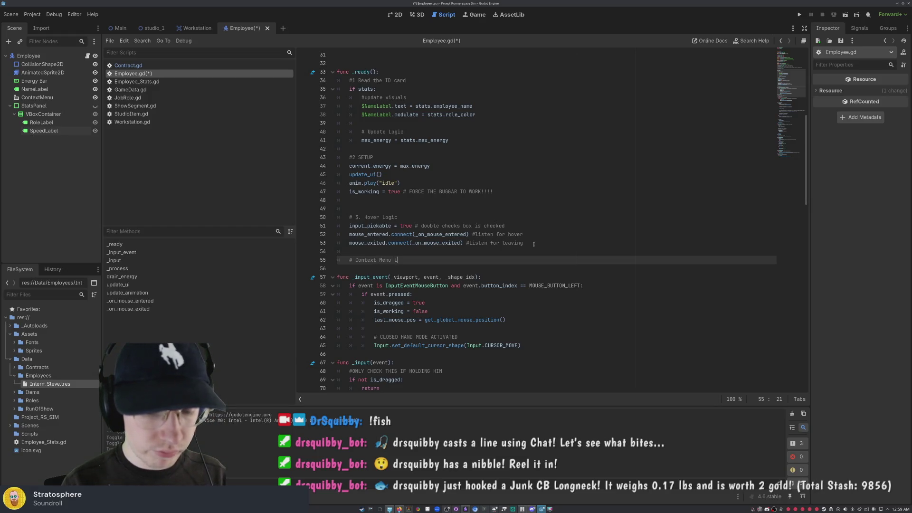
pyautogui.write('Logic')
pyautogui.press('Return')
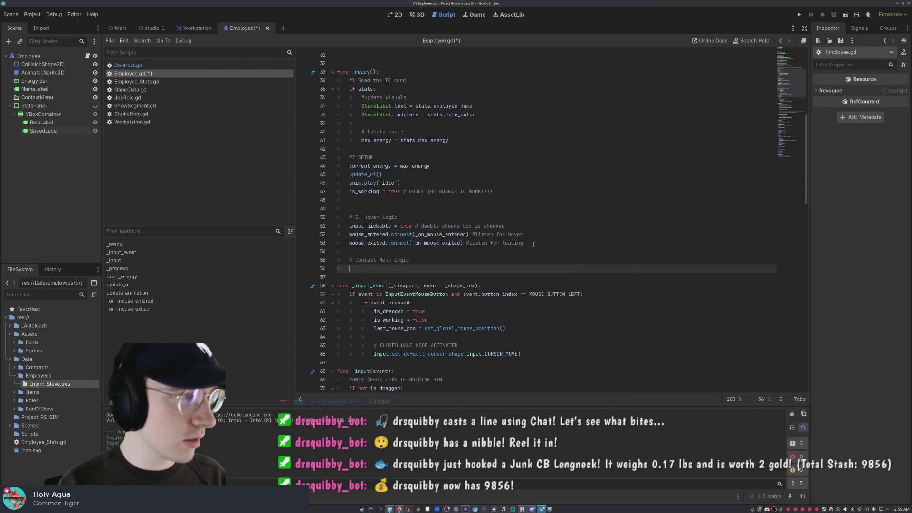
pyautogui.write('context_menu')
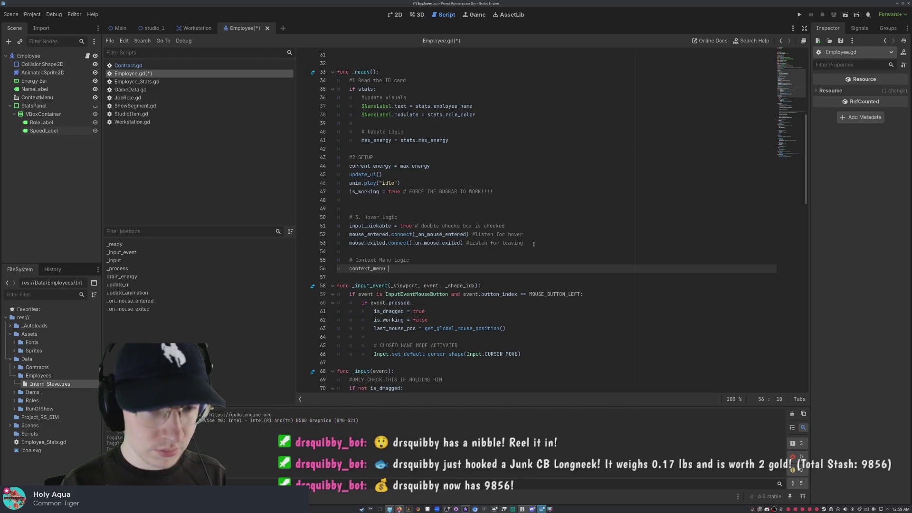
pyautogui.press('BackSpace')
pyautogui.write('.v')
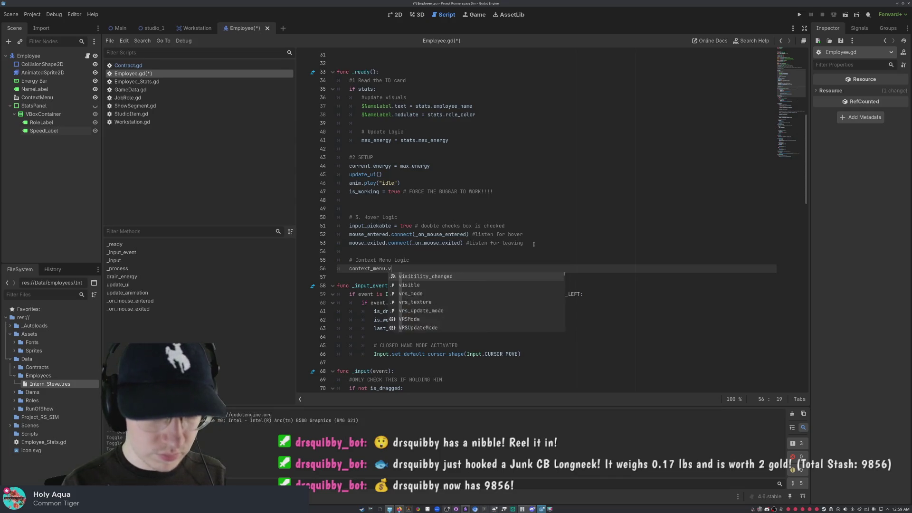
pyautogui.write('isible')
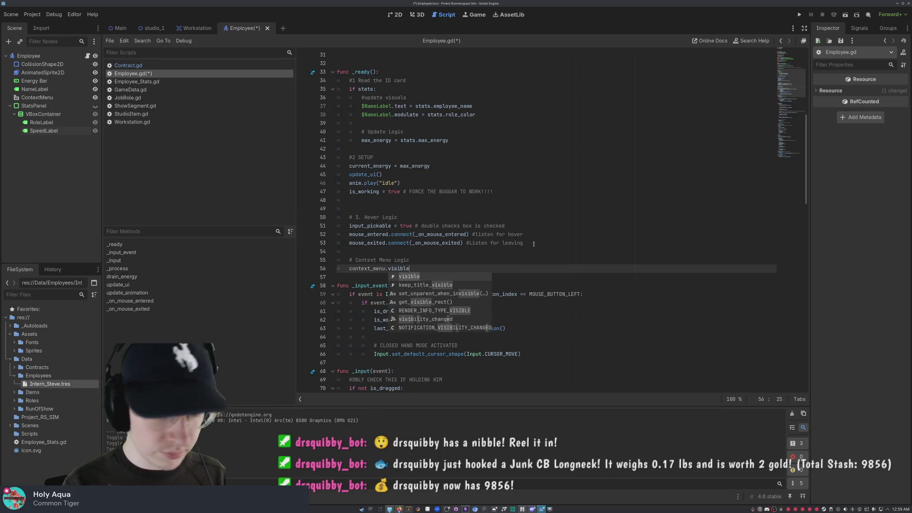
pyautogui.write(' = fa')
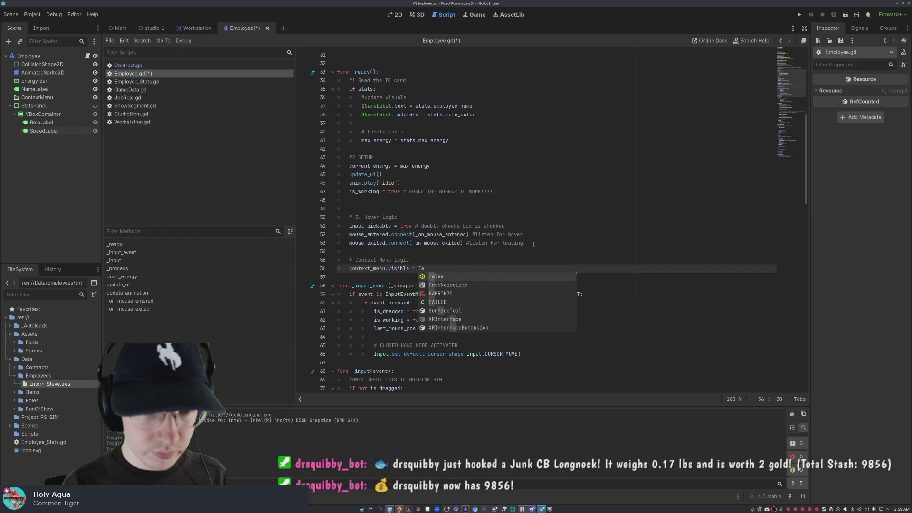
pyautogui.write('lse')
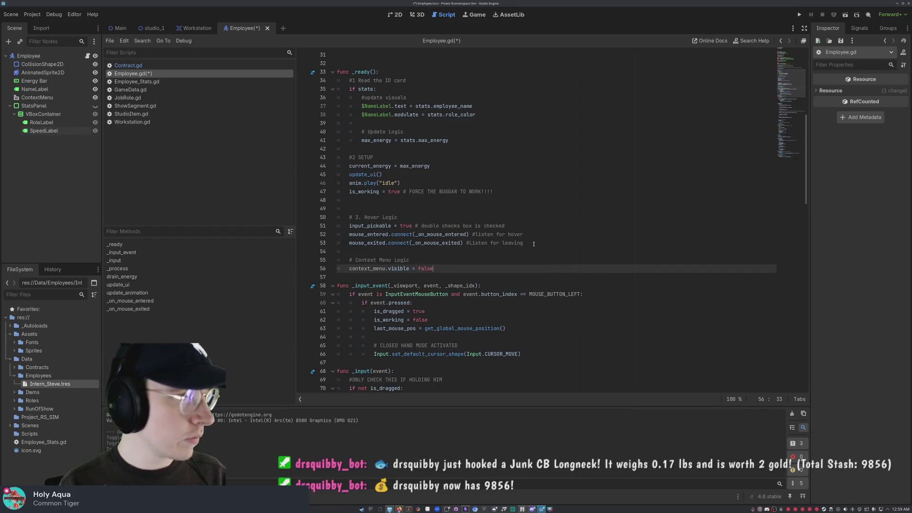
pyautogui.write(' # Start Hit')
pyautogui.write('dden')
pyautogui.press('Return')
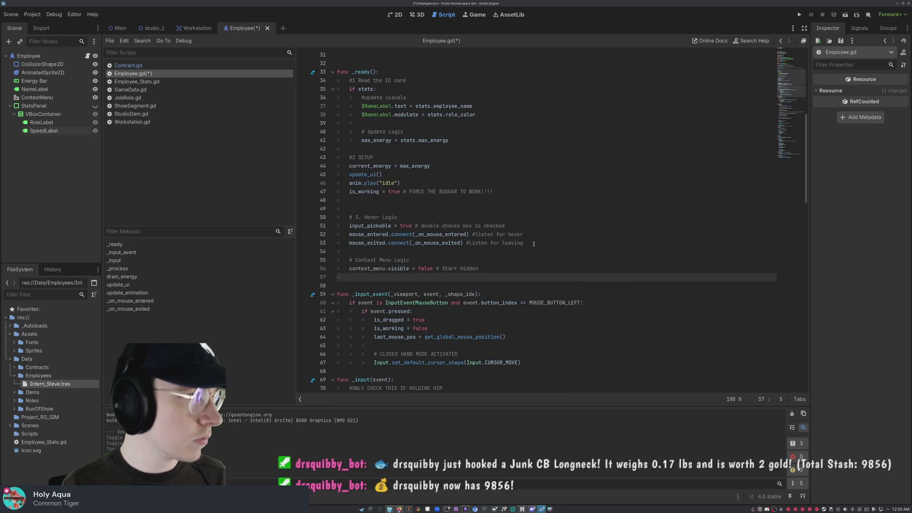
# Step: Type the comment '# Listen for when' below the Start Hidden visibility line
pyautogui.write('#L')
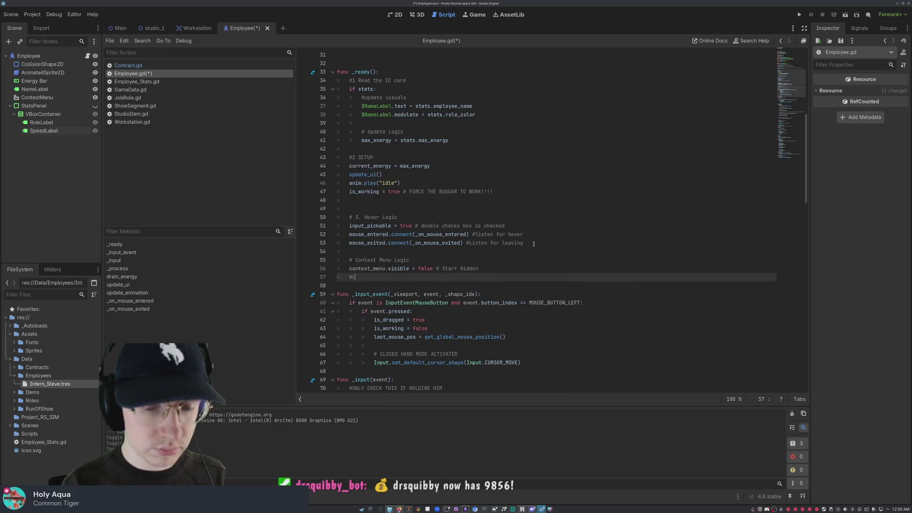
pyautogui.write('i')
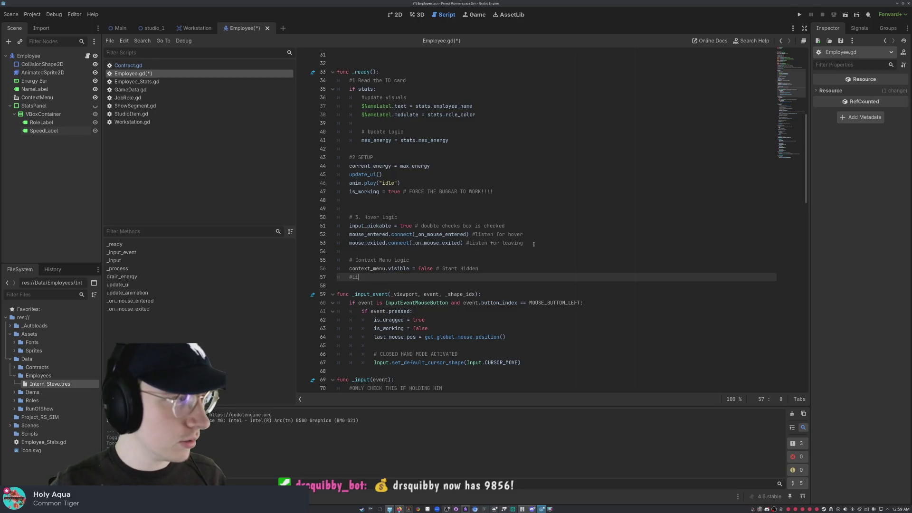
pyautogui.press('BackSpace')
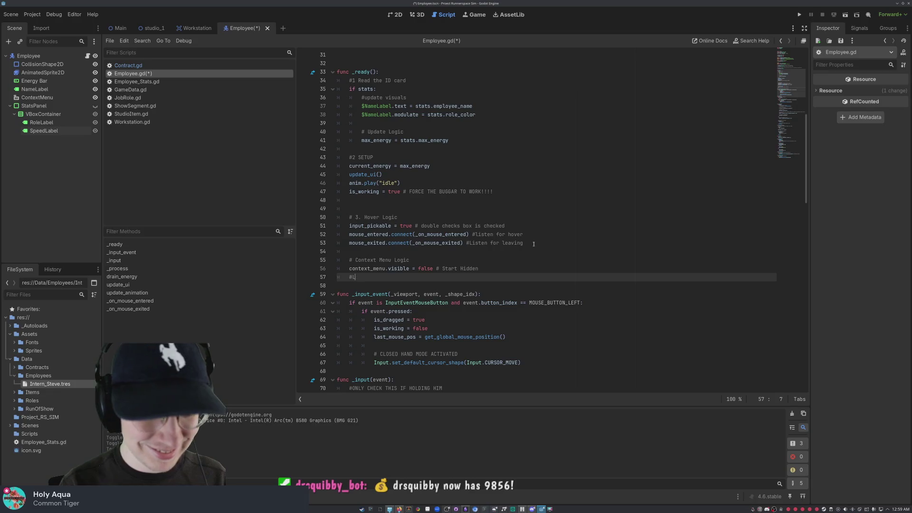
pyautogui.write('Listen ')
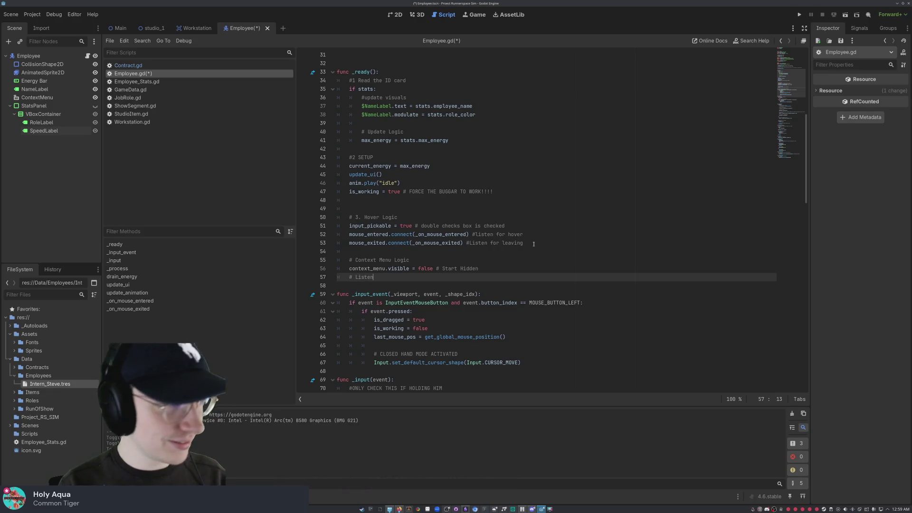
pyautogui.write('for when')
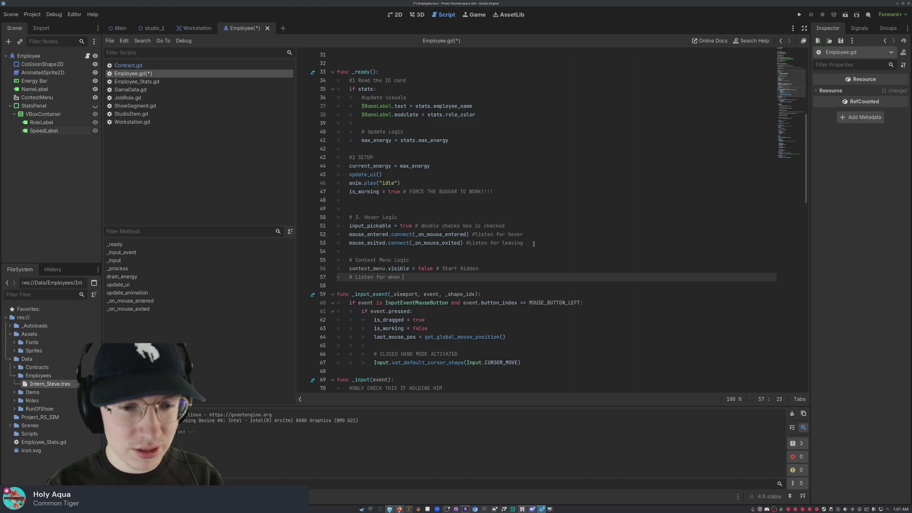
# Step: Finish the comment as 'Listen for when enters/leaves the MENU itself' and begin typing context_menu.mouse_ below
pyautogui.press('Return')
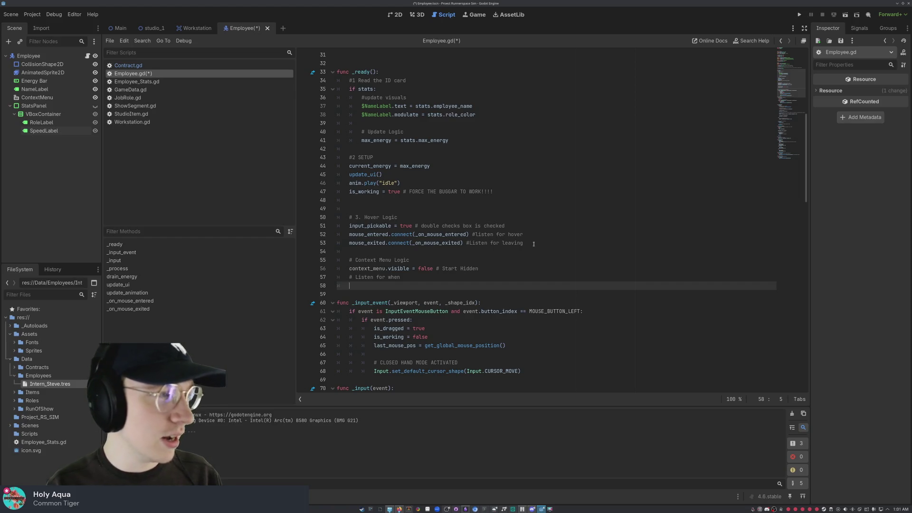
pyautogui.press('Up')
pyautogui.press('Down')
pyautogui.press('Up')
pyautogui.press('End')
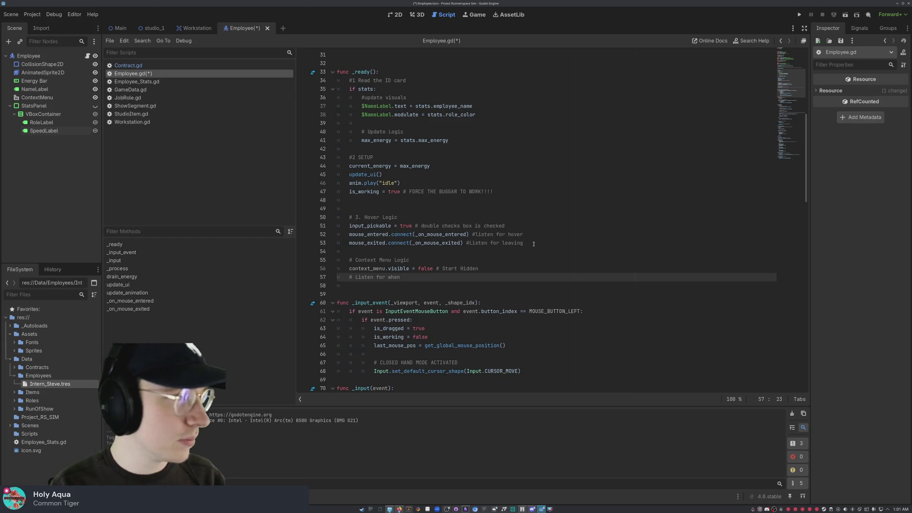
pyautogui.write('enter')
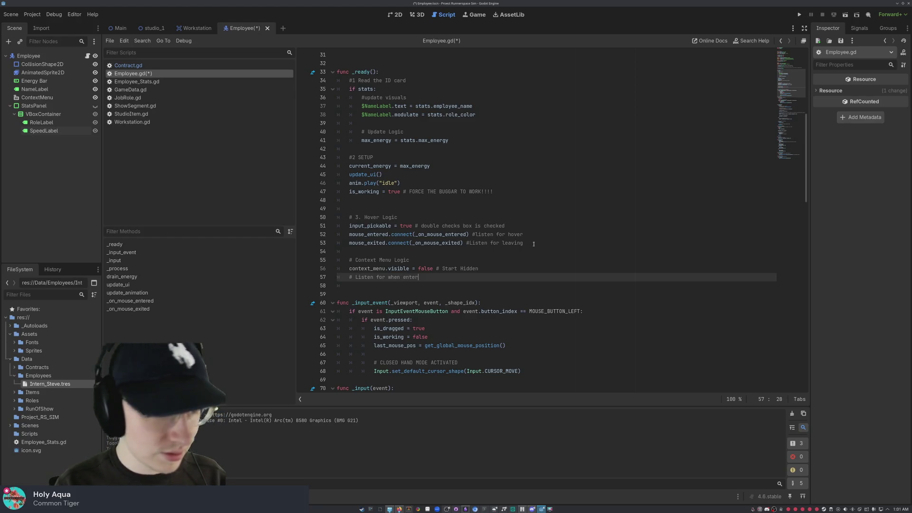
pyautogui.write('s/')
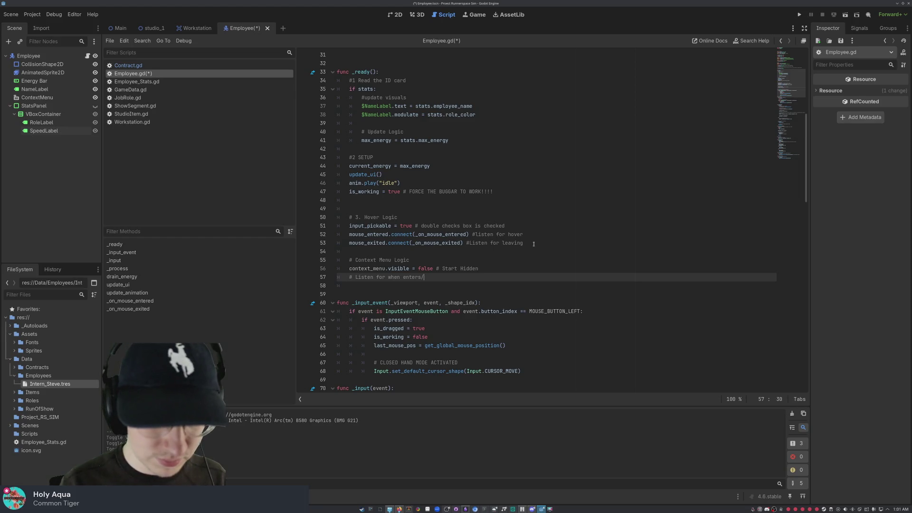
pyautogui.write('leaves t')
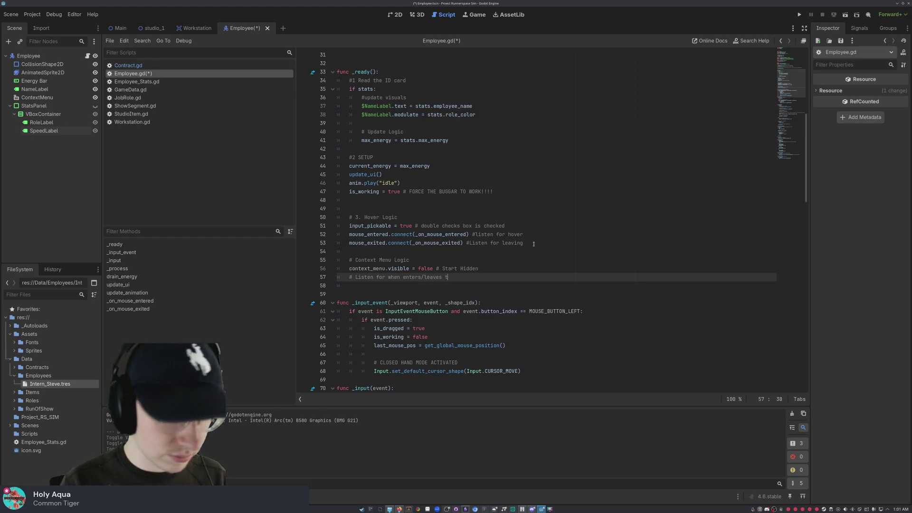
pyautogui.write('he MENU ')
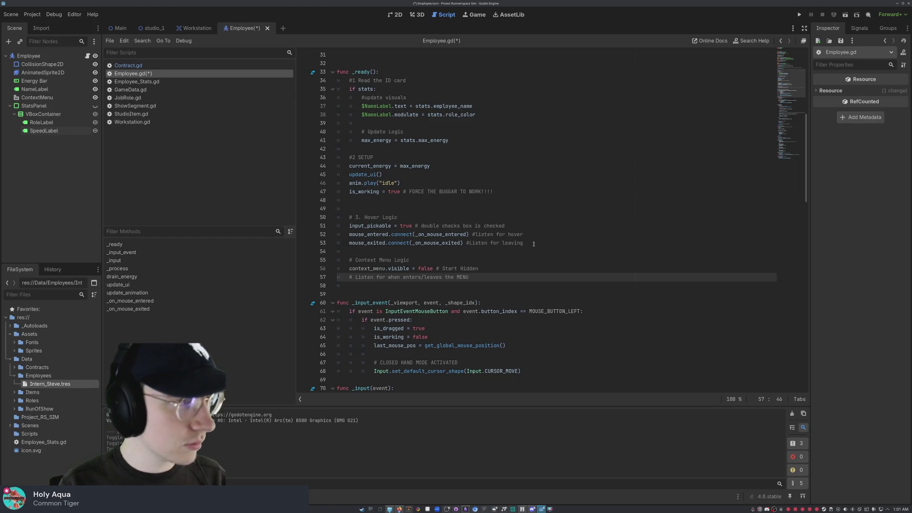
pyautogui.write('itself')
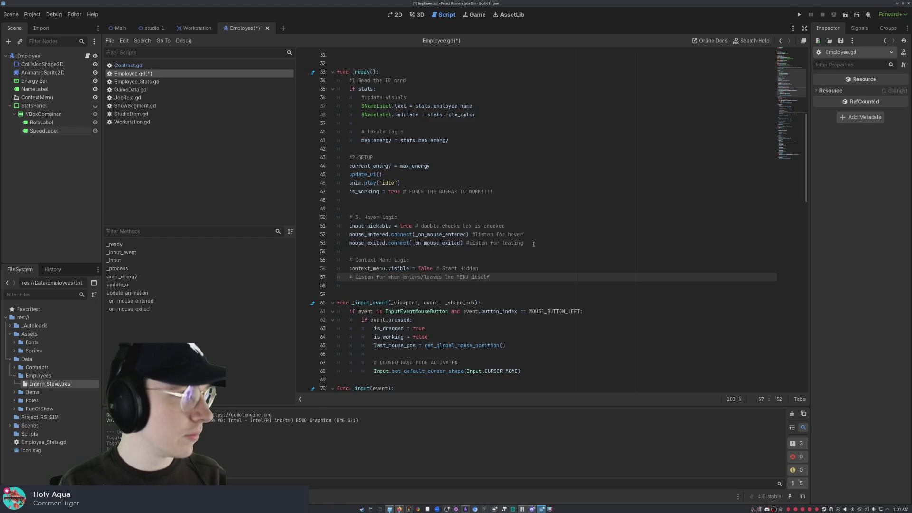
pyautogui.press('Return')
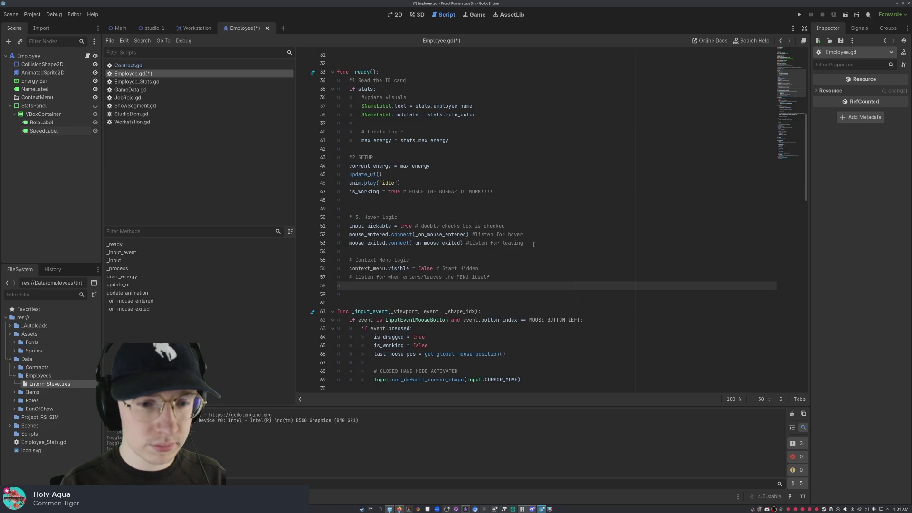
pyautogui.write('conte')
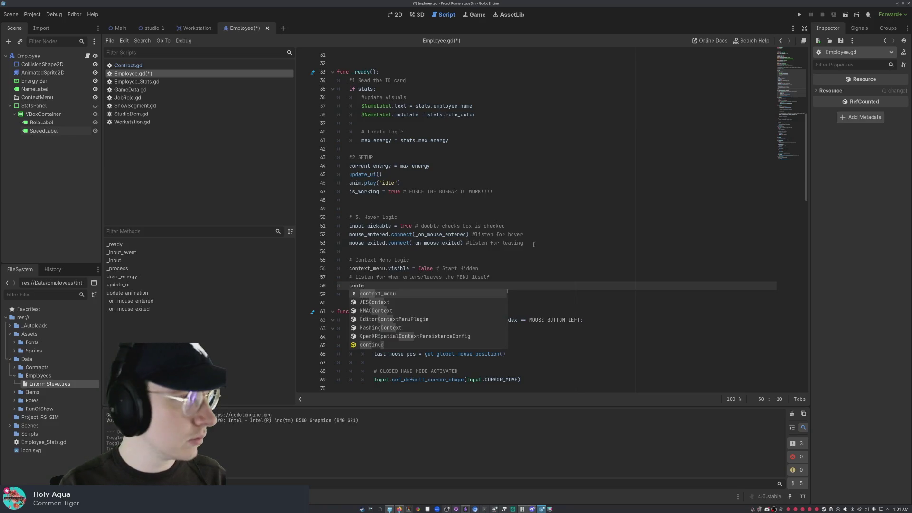
pyautogui.write('xt_')
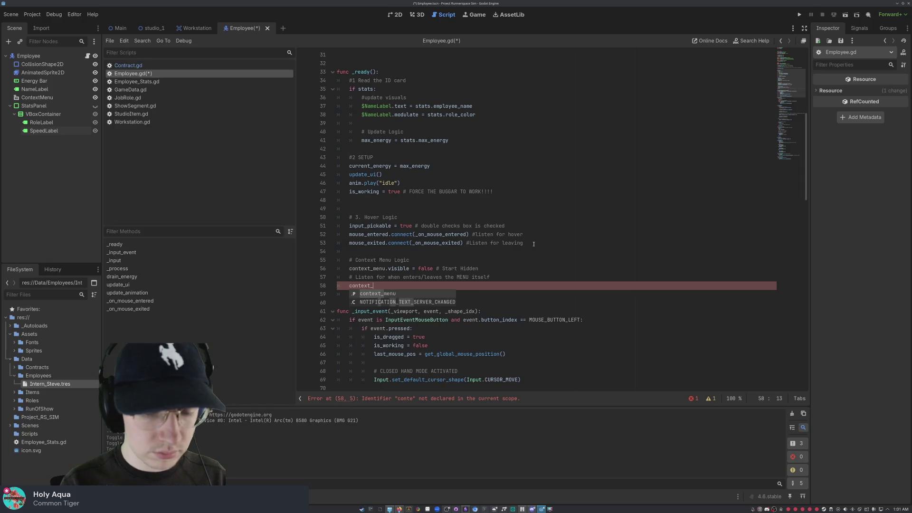
pyautogui.write('menu')
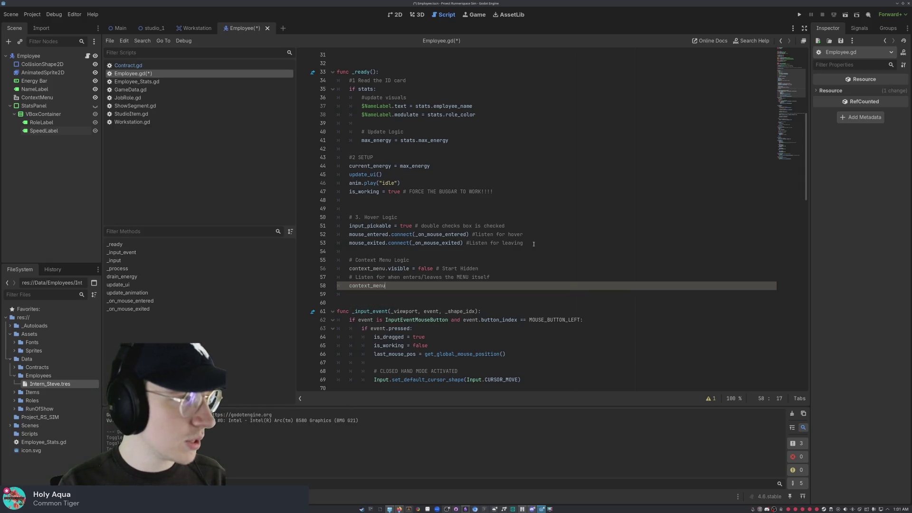
pyautogui.write('.mouse')
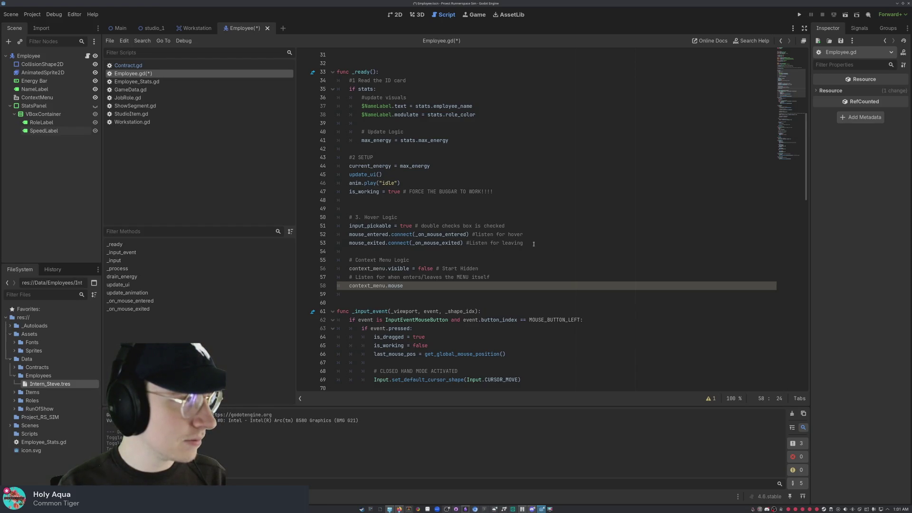
pyautogui.write('_')
# Step: Complete line 58 as context_menu.mouse_entered.connect(_on_menu_entered), correcting the 'connet' typo and the handler name
pyautogui.press('Down')
pyautogui.press('Down')
pyautogui.press('Down')
pyautogui.press('Down')
pyautogui.press('Down')
pyautogui.press('Down')
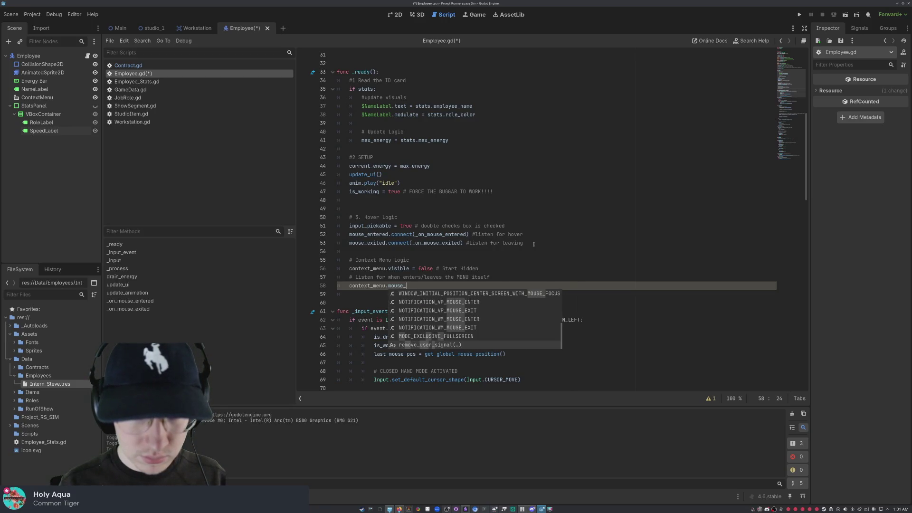
pyautogui.write('entered')
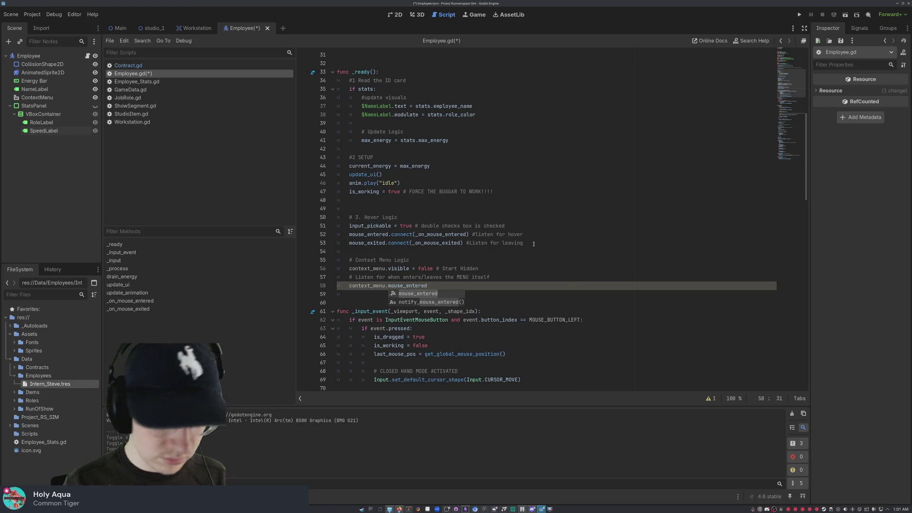
pyautogui.write('.connet')
pyautogui.press('BackSpace')
pyautogui.write('ct')
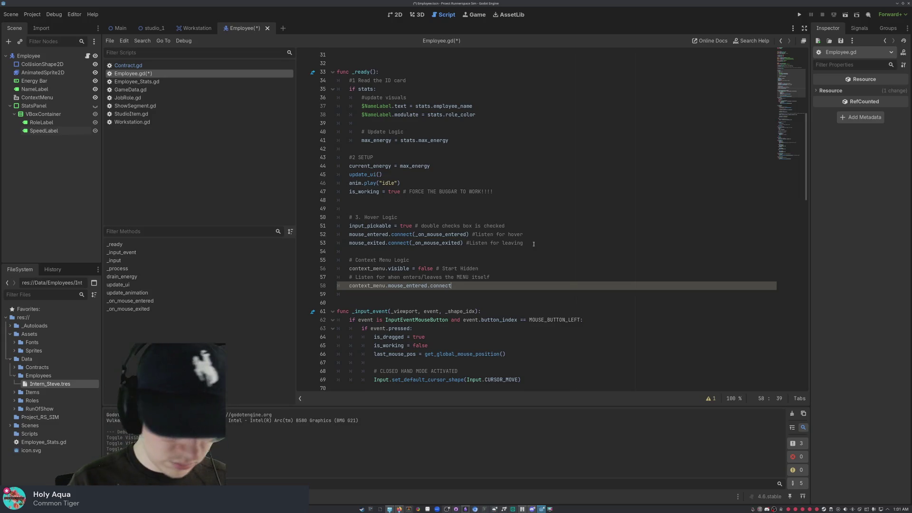
pyautogui.write('(_on')
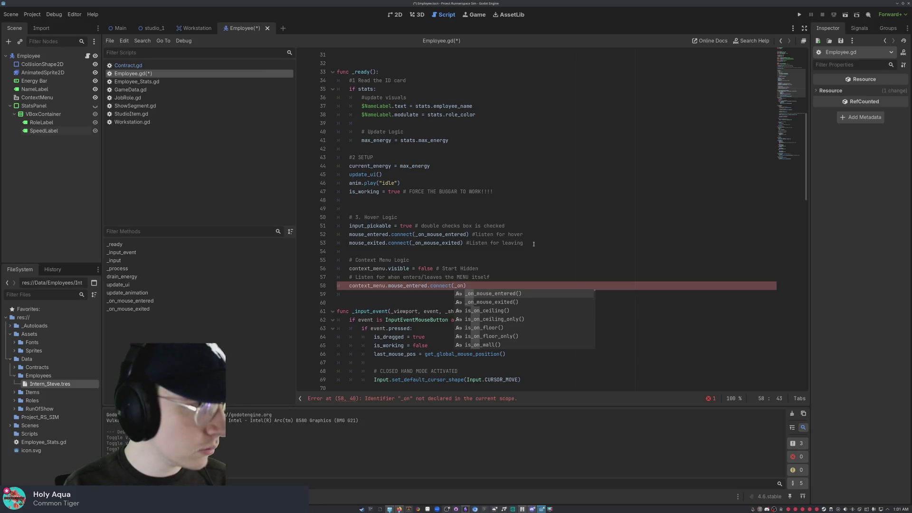
pyautogui.write('menu')
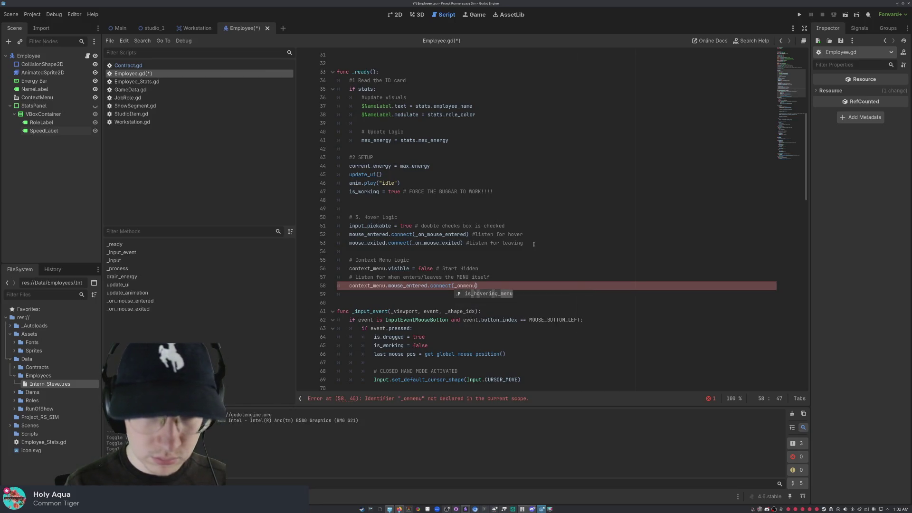
pyautogui.press('Left')
pyautogui.press('Left')
pyautogui.press('Left')
pyautogui.write('_')
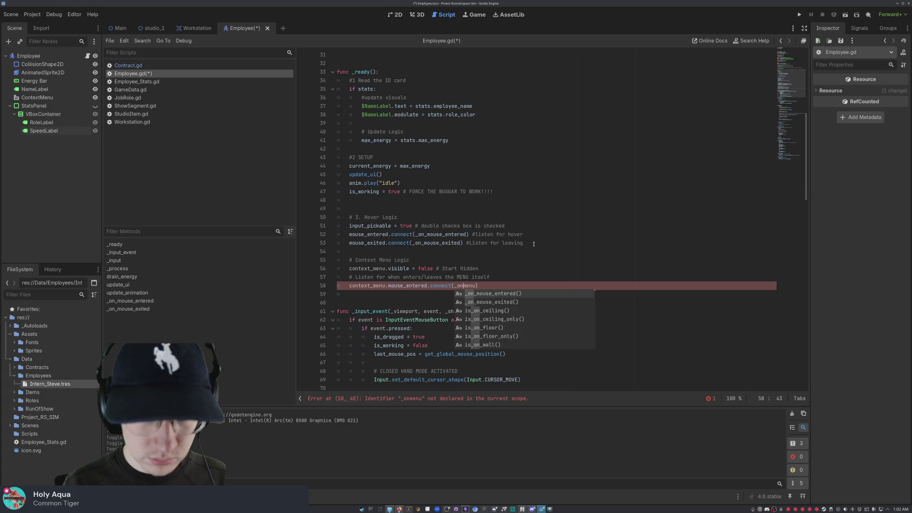
pyautogui.press('Right')
pyautogui.press('Right')
pyautogui.press('Right')
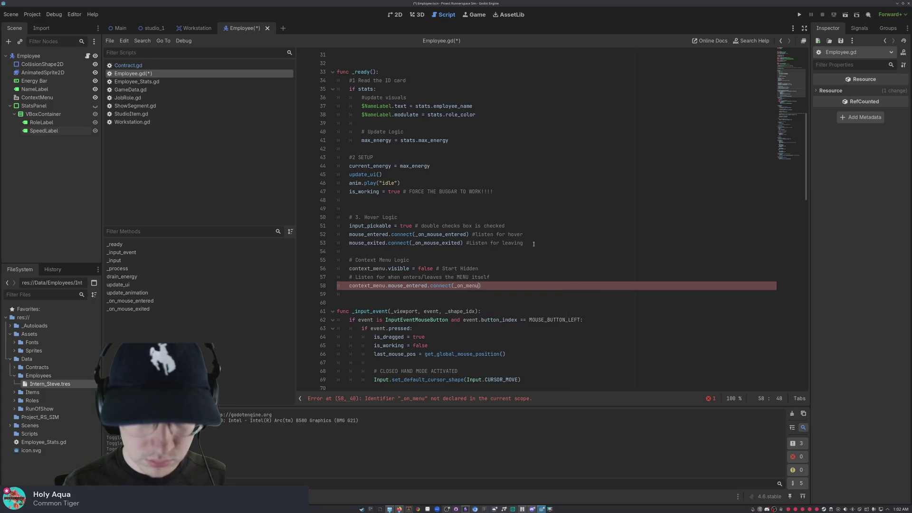
pyautogui.write('_entered')
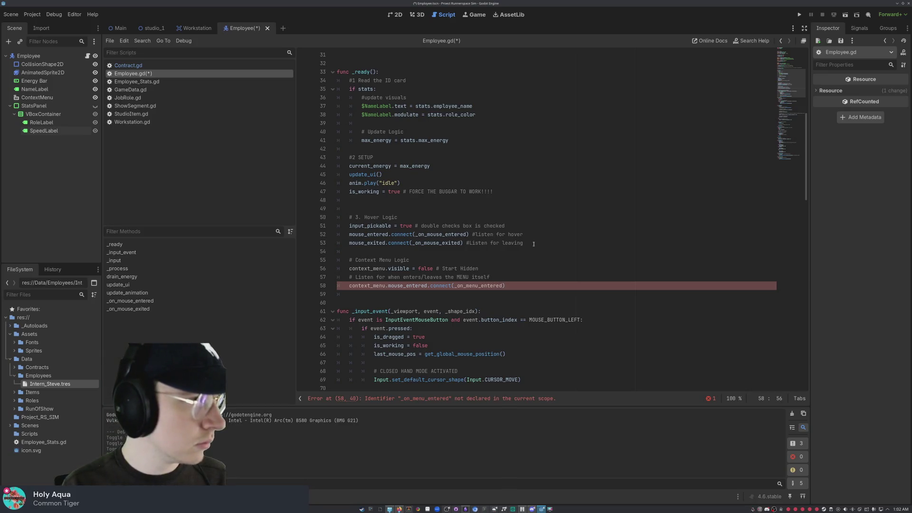
pyautogui.press('Right')
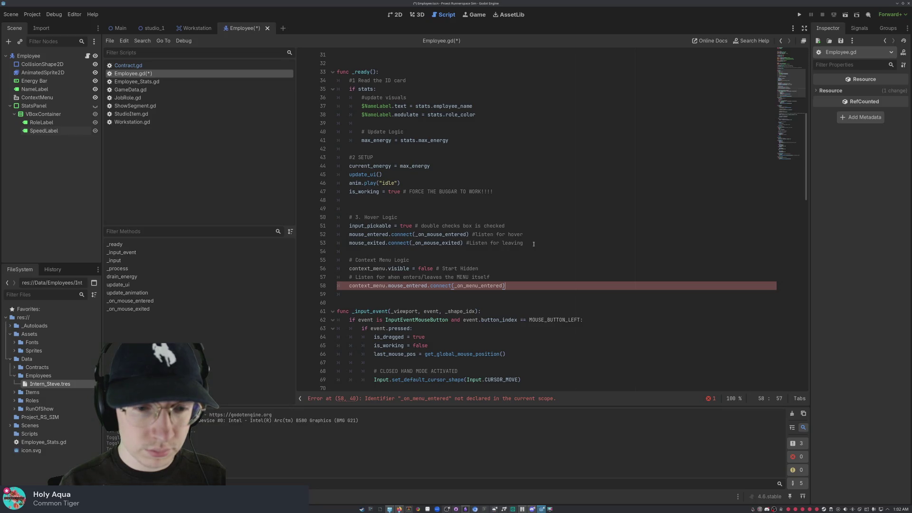
pyautogui.press('Return')
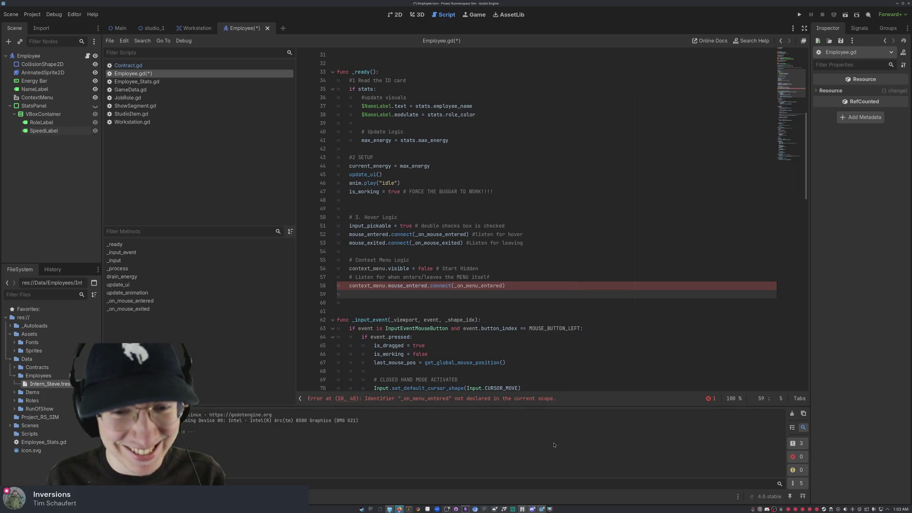
# Step: Place the cursor on the new indented line 59 below the mouse_entered connection
pyautogui.click(512, 280)
pyautogui.click(509, 287)
pyautogui.click(507, 297)
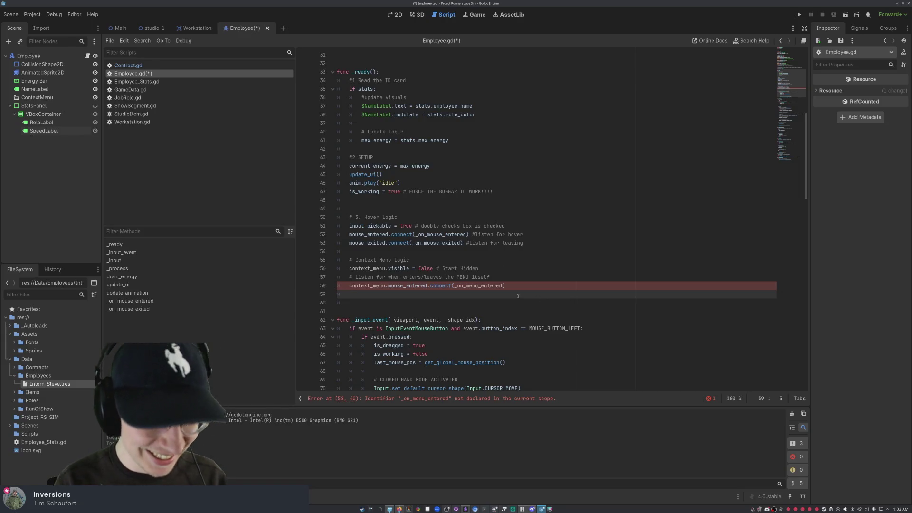
# Step: Write line 59 as context_menu.mouse_exited.connect(_on_menu_entered) with autocomplete
pyautogui.write('contex')
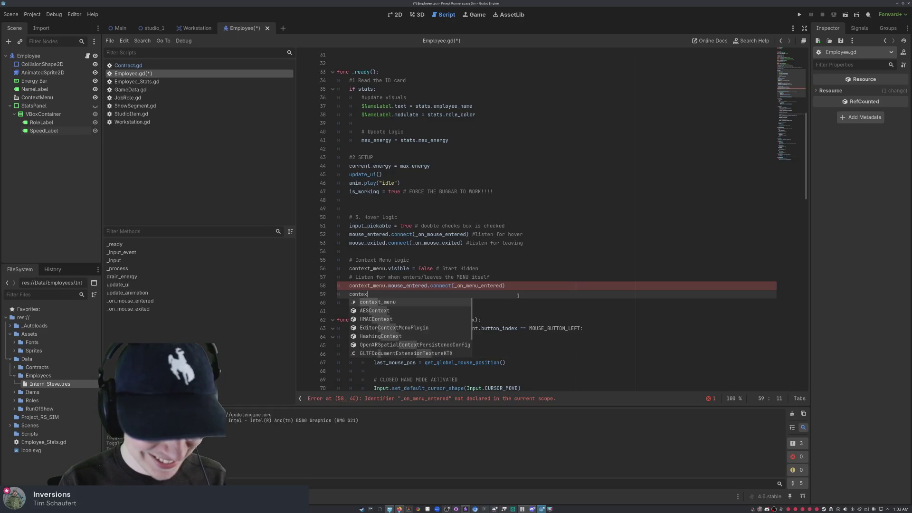
pyautogui.write('t_menu')
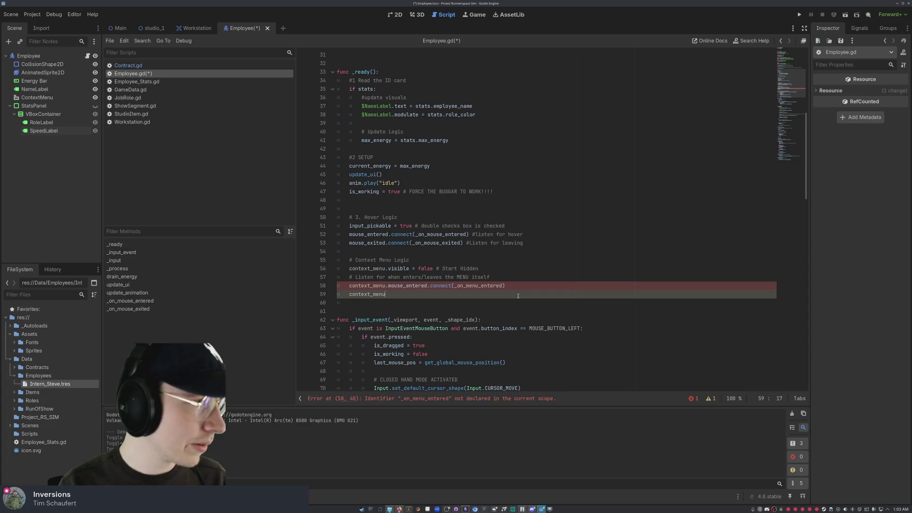
pyautogui.write('.mouse')
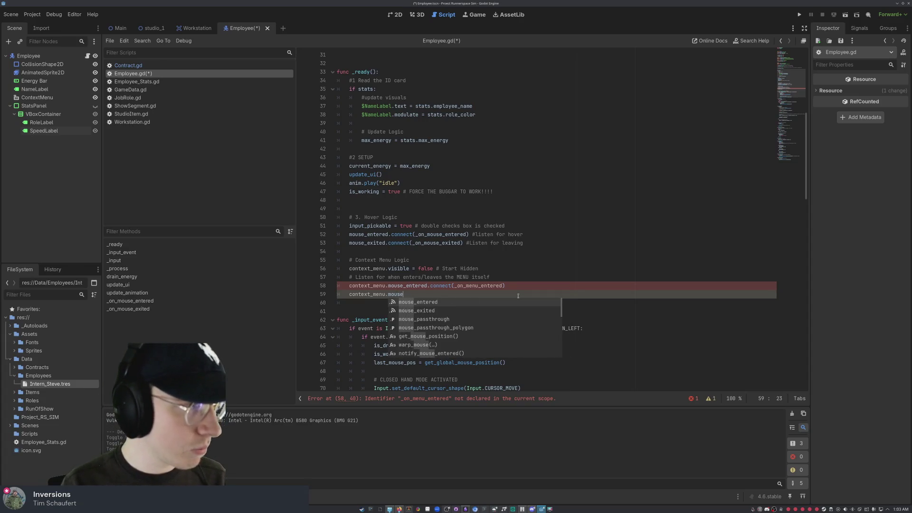
pyautogui.write('_exited')
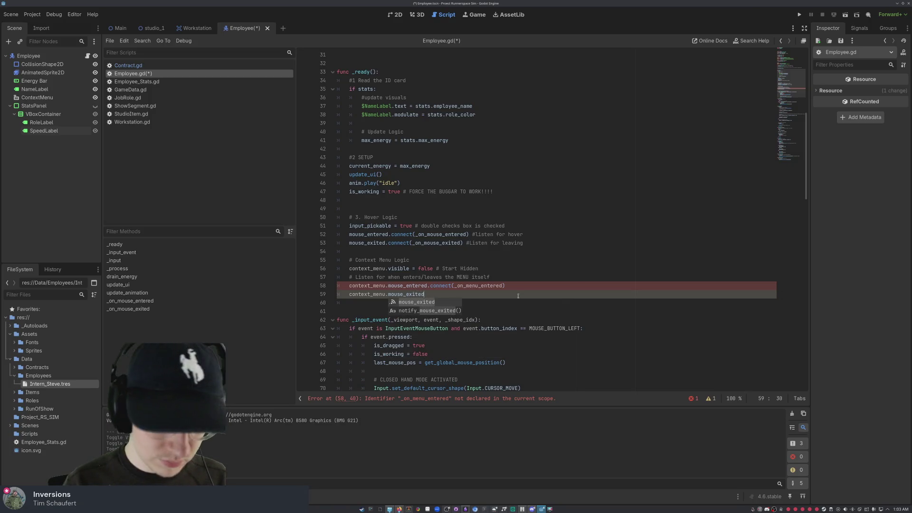
pyautogui.write('.connect')
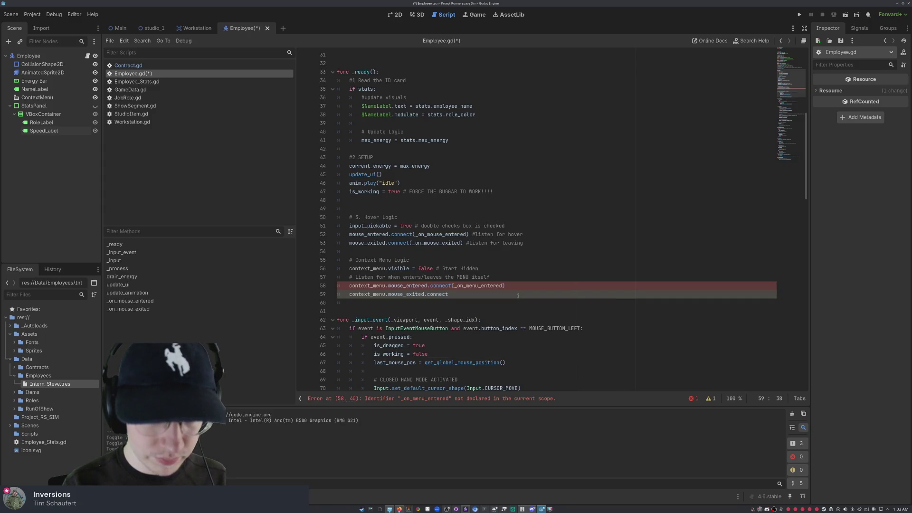
pyautogui.write('(_on')
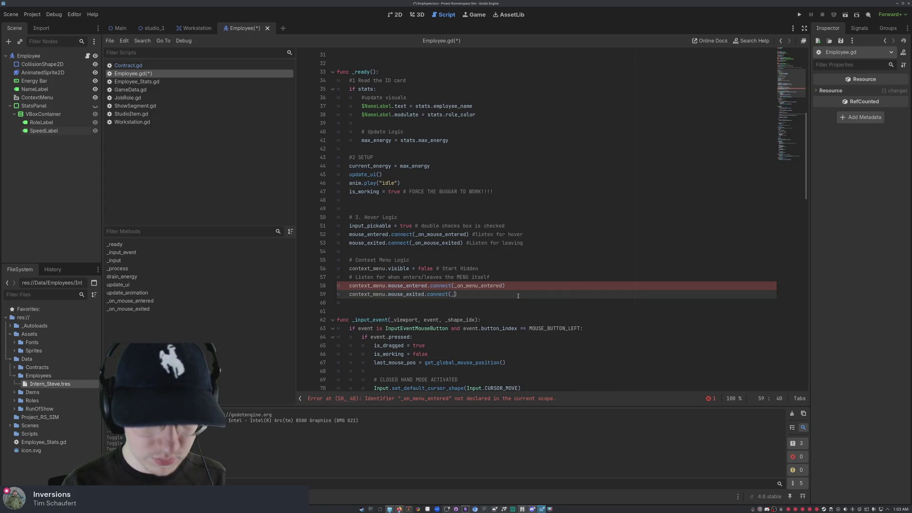
pyautogui.write('_menu')
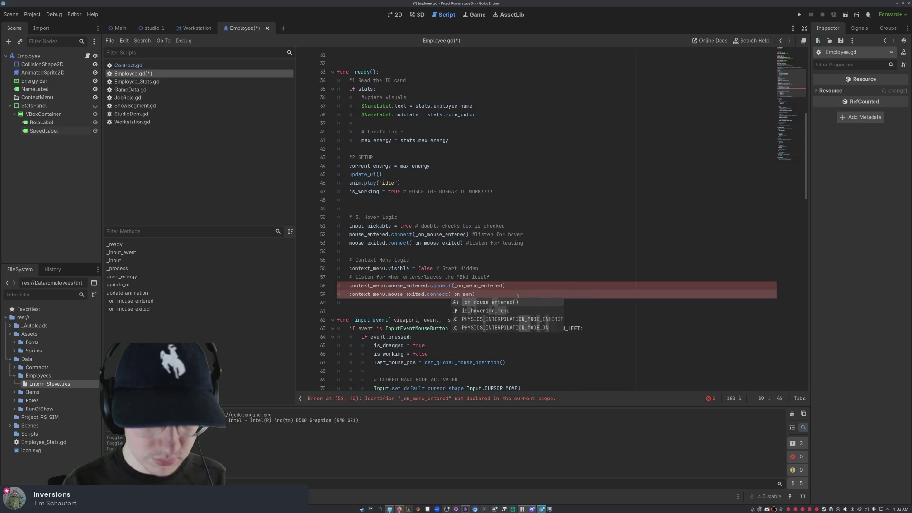
pyautogui.write('_entered')
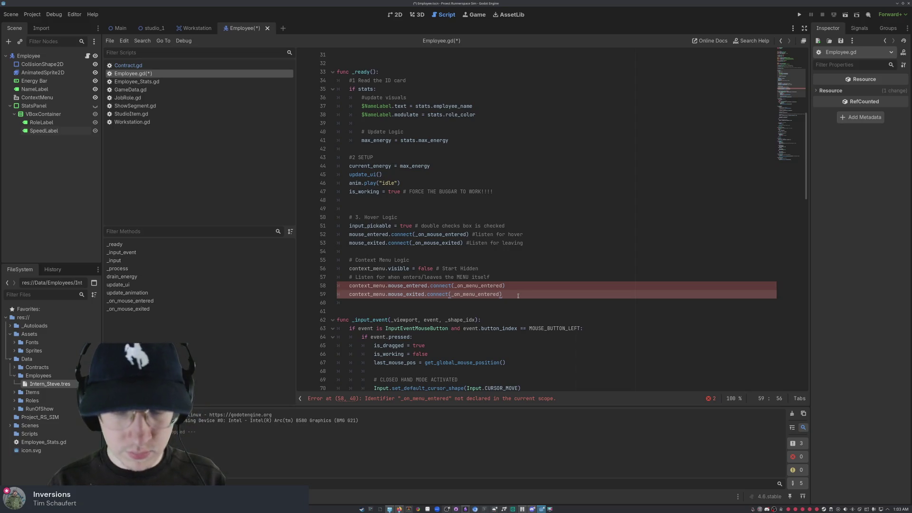
pyautogui.press('Down')
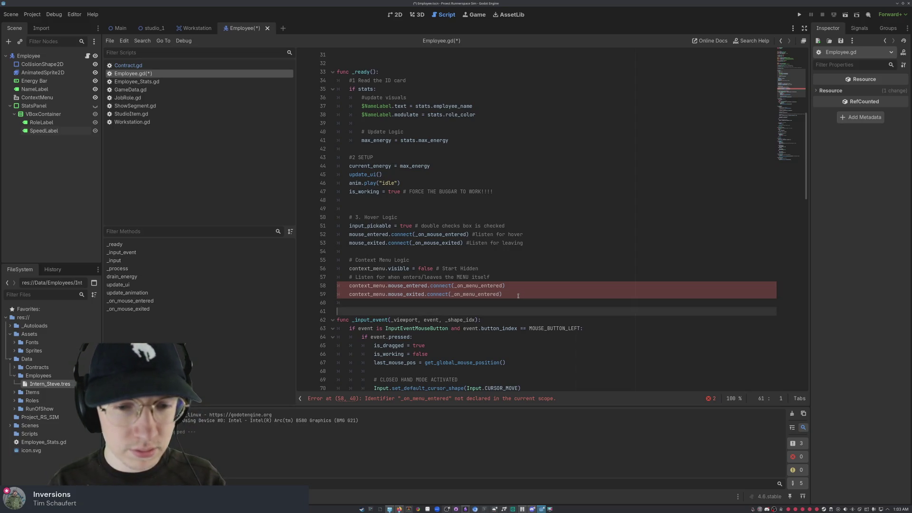
pyautogui.press('Up')
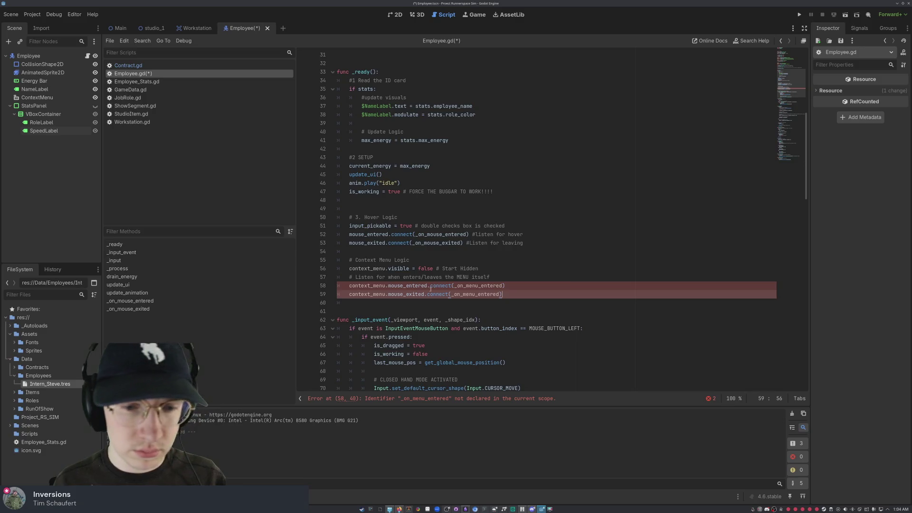
pyautogui.scroll(-7, 507, 295)
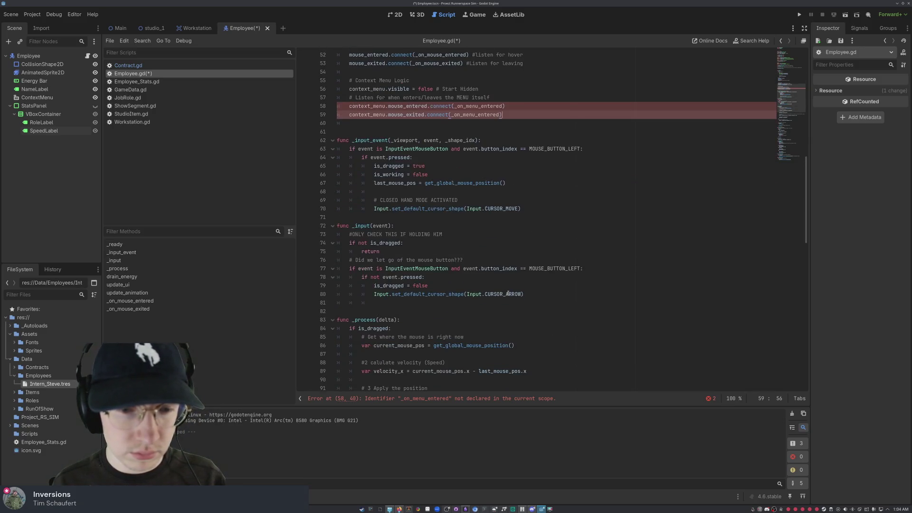
pyautogui.scroll(-20, 507, 294)
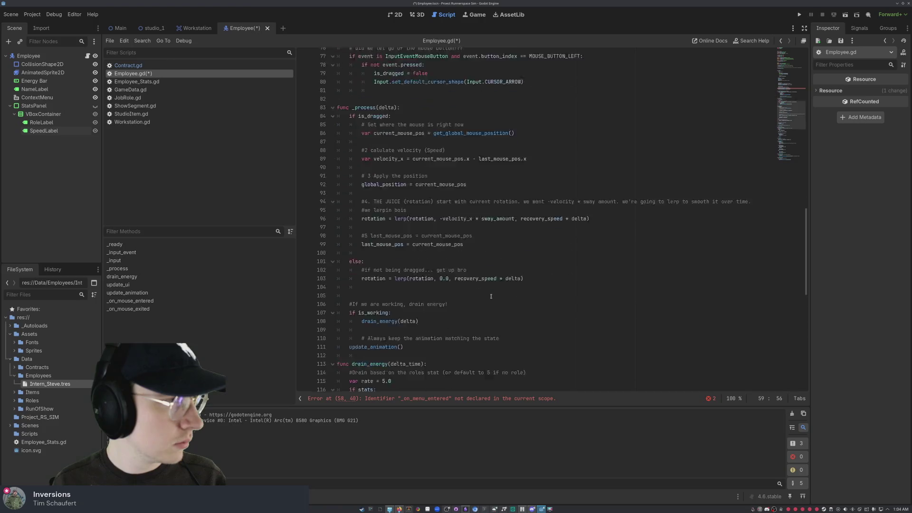
pyautogui.scroll(-2, 494, 281)
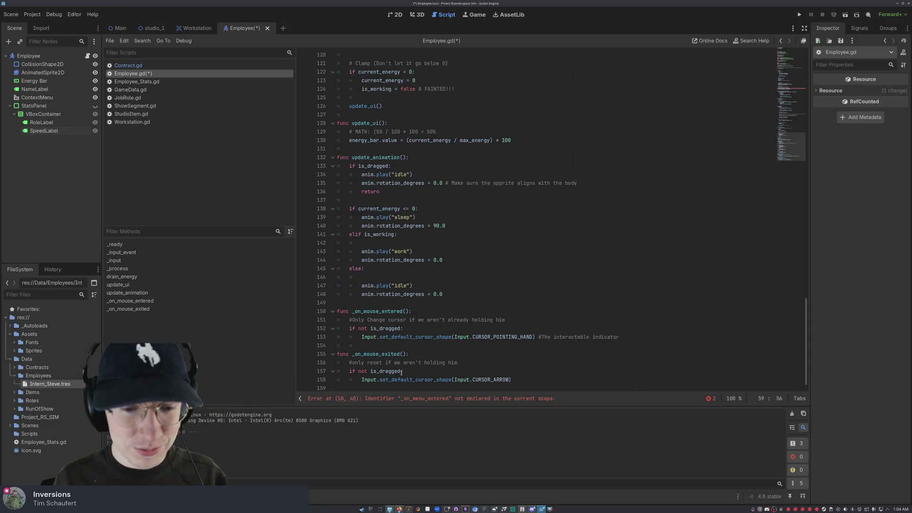
pyautogui.click(380, 382)
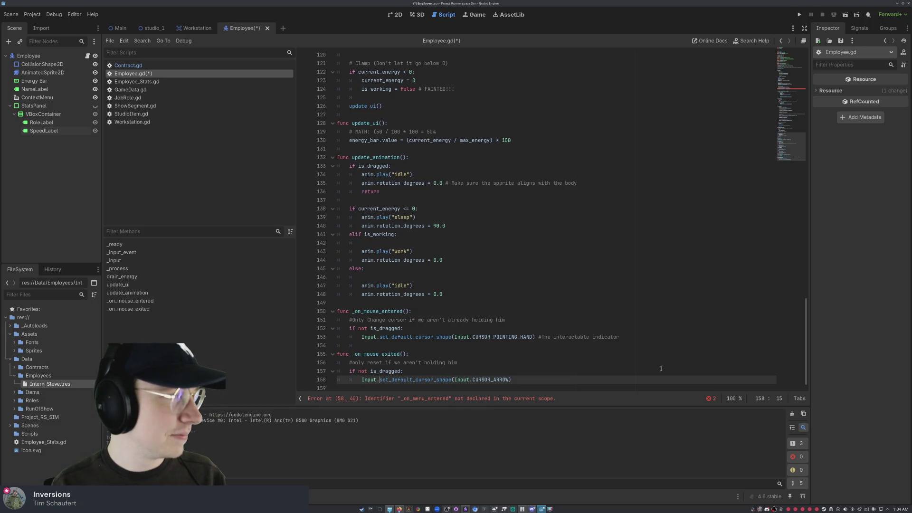
pyautogui.press('Right')
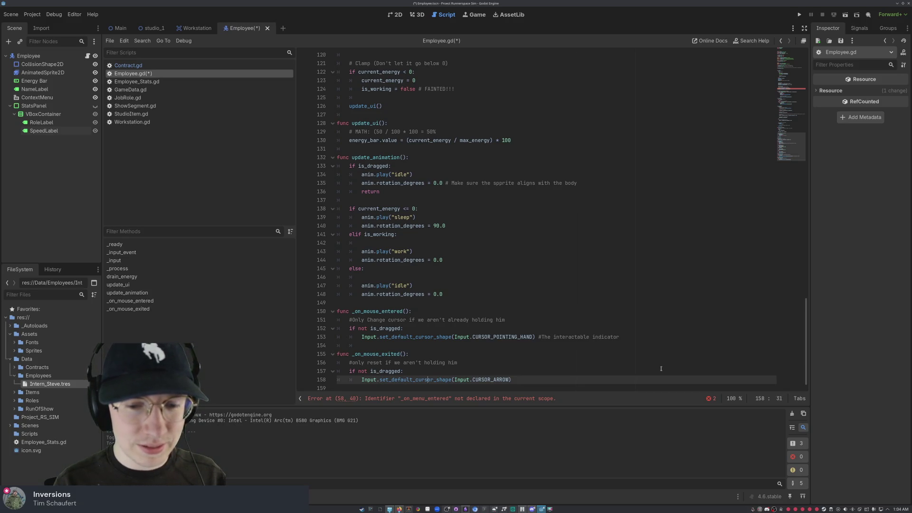
pyautogui.press('Left')
pyautogui.press('Left')
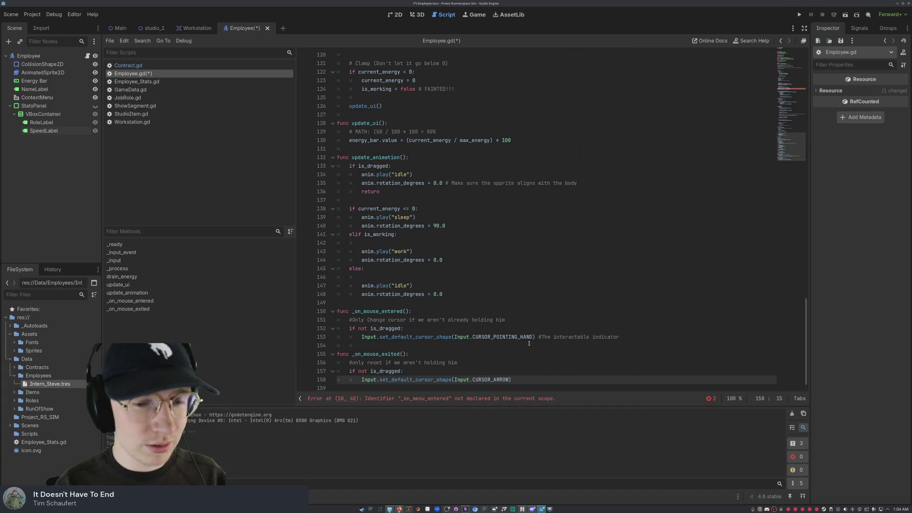
pyautogui.press('Up')
pyautogui.press('Up')
pyautogui.press('Up')
pyautogui.press('Up')
pyautogui.press('Up')
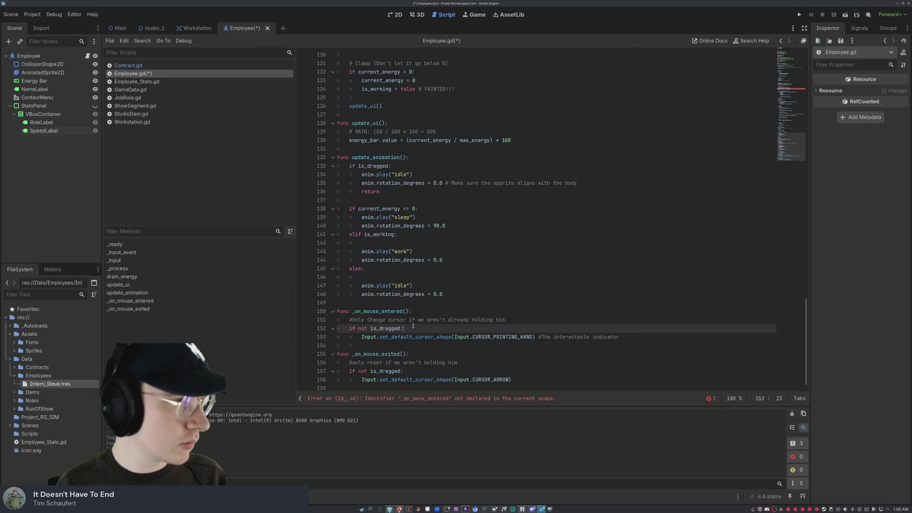
pyautogui.press('Down')
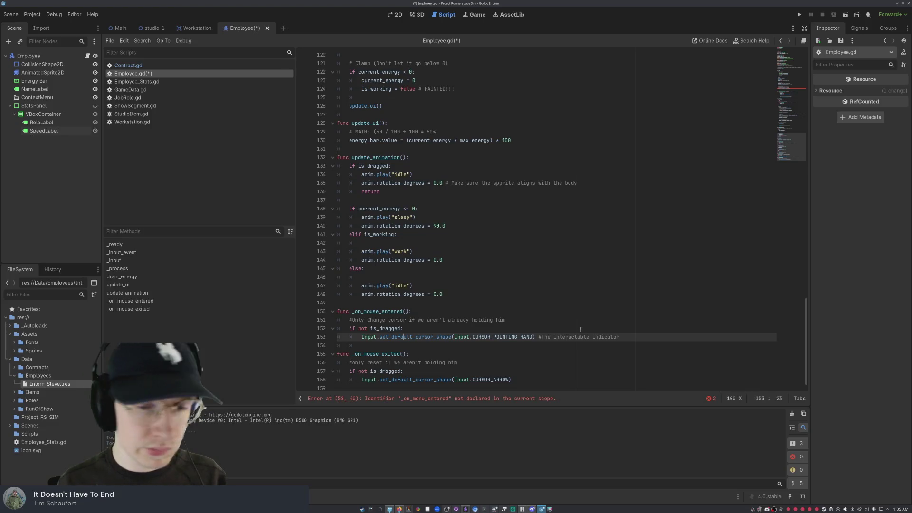
# Step: Add 'context_menu.visible = true # Show the menu!' after line 153 in _on_mouse_entered
pyautogui.click(635, 343)
pyautogui.click(635, 339)
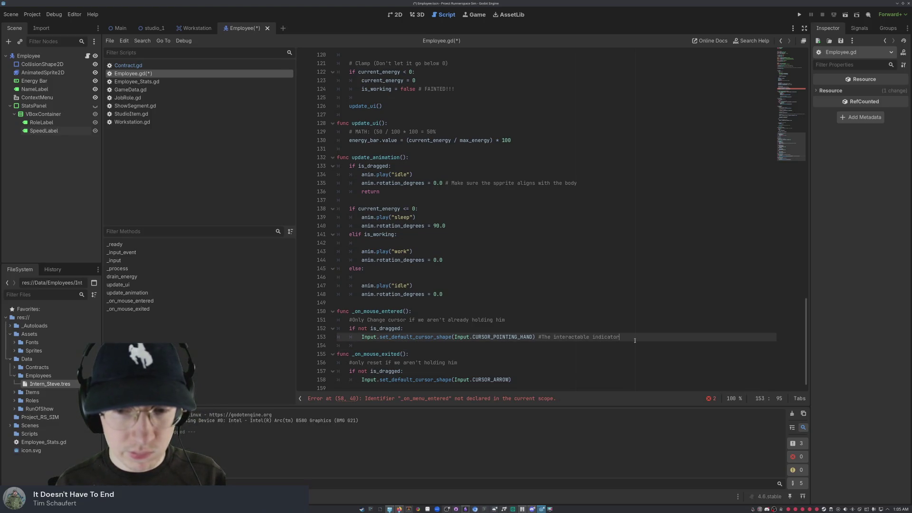
pyautogui.press('Return')
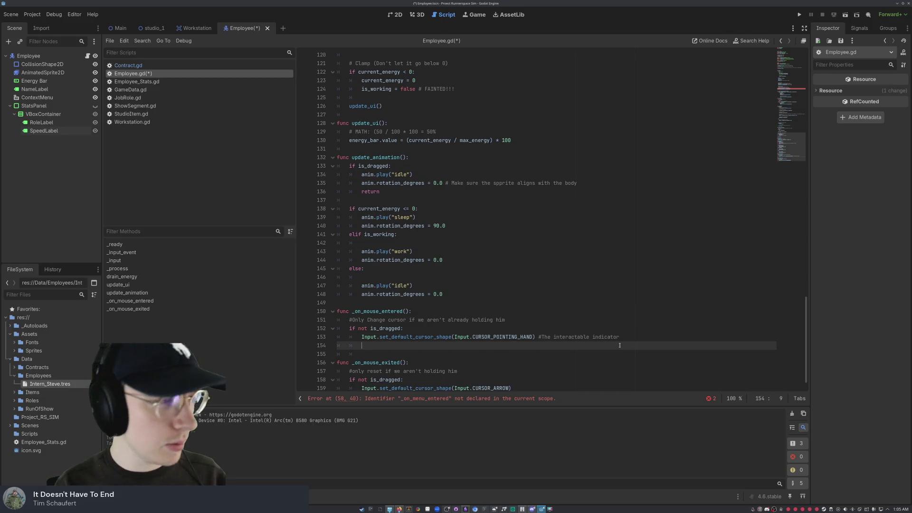
pyautogui.write('conte')
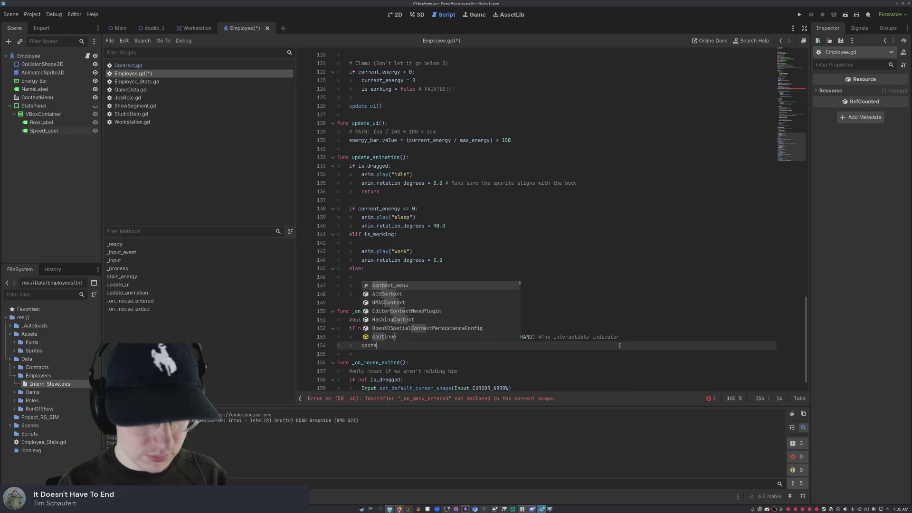
pyautogui.write('xt_')
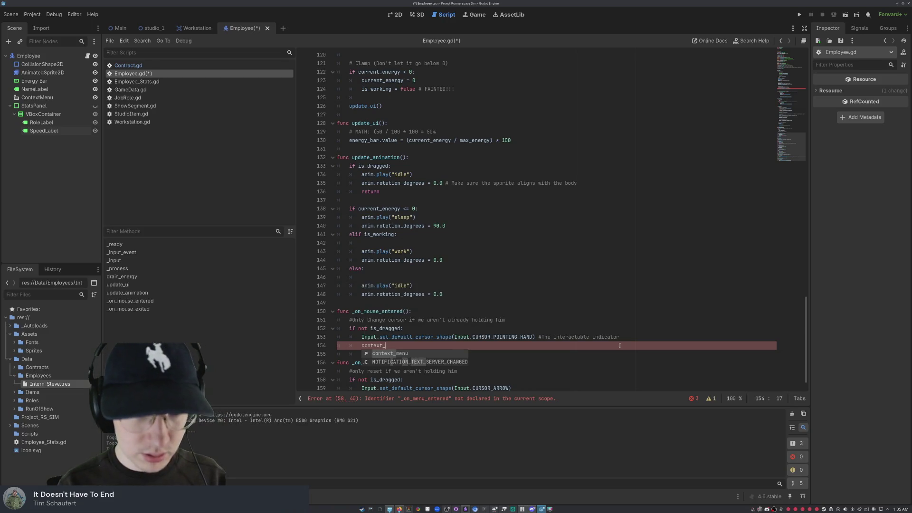
pyautogui.write('me')
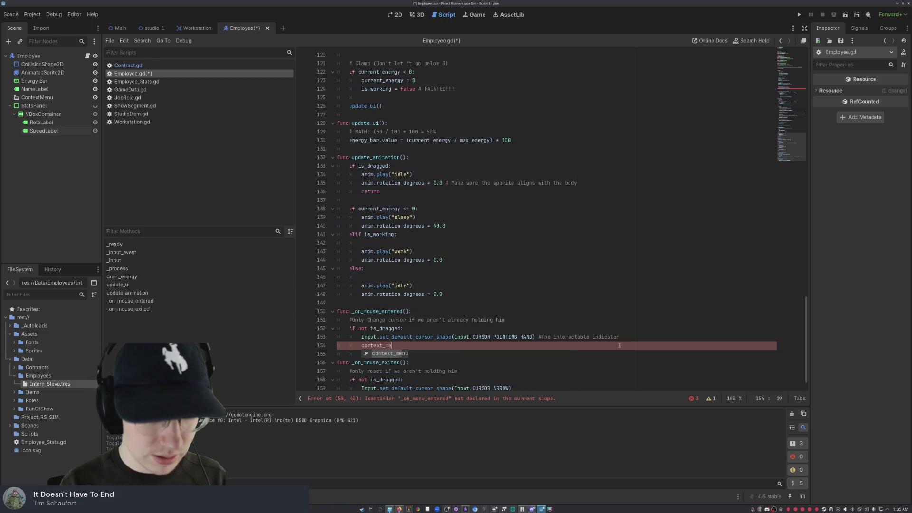
pyautogui.write('nu.visible')
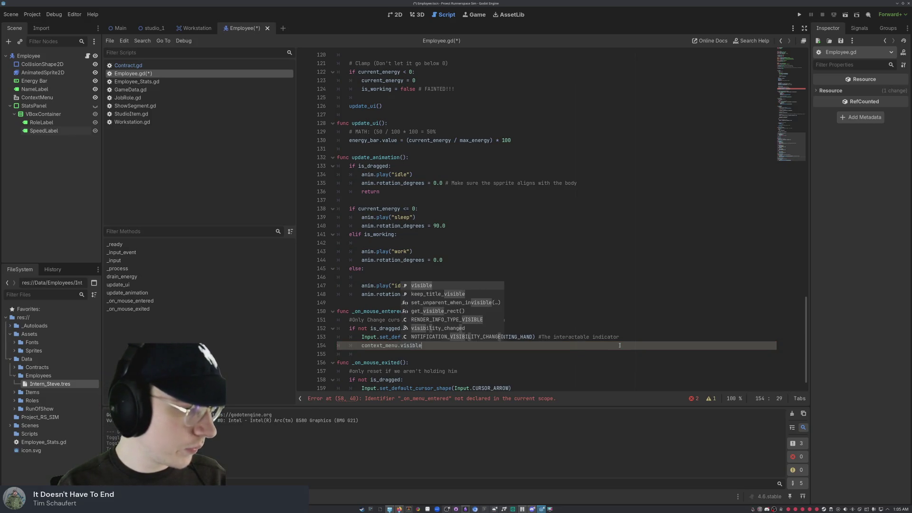
pyautogui.write(' =')
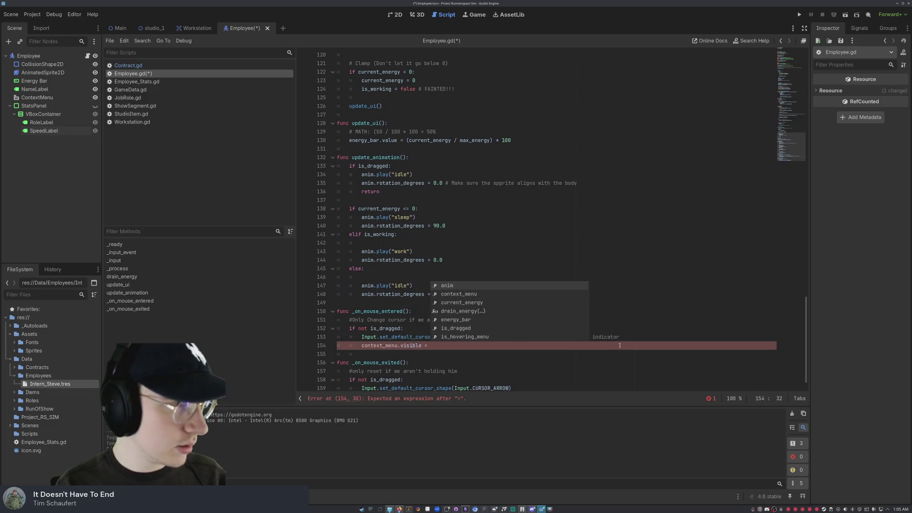
pyautogui.press('Escape')
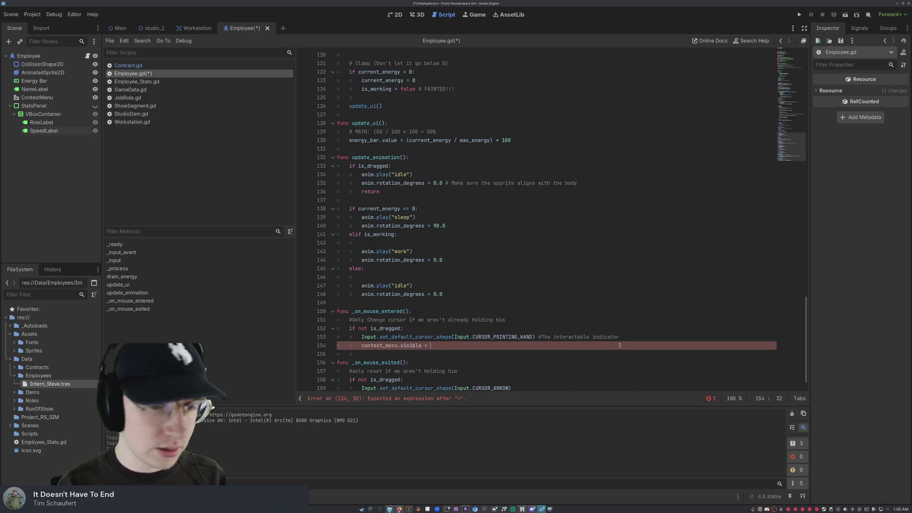
pyautogui.write('rue # ')
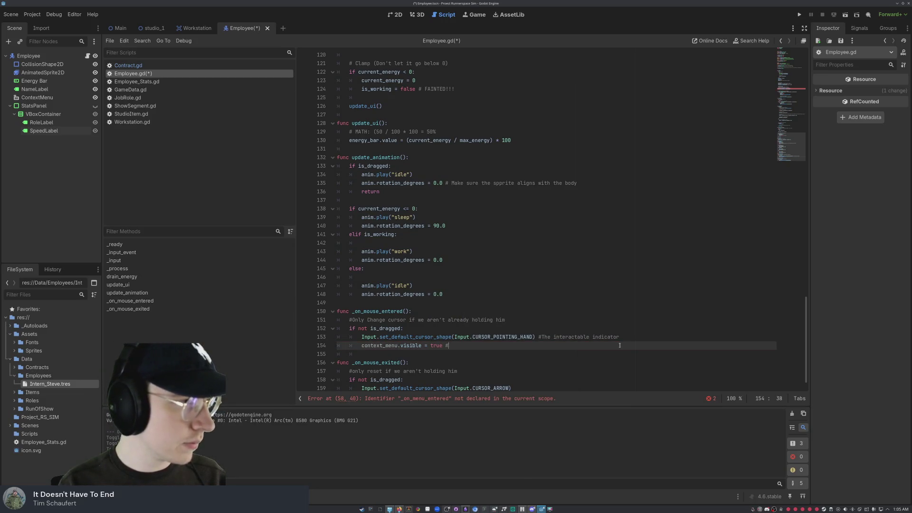
pyautogui.write('Show the menu!')
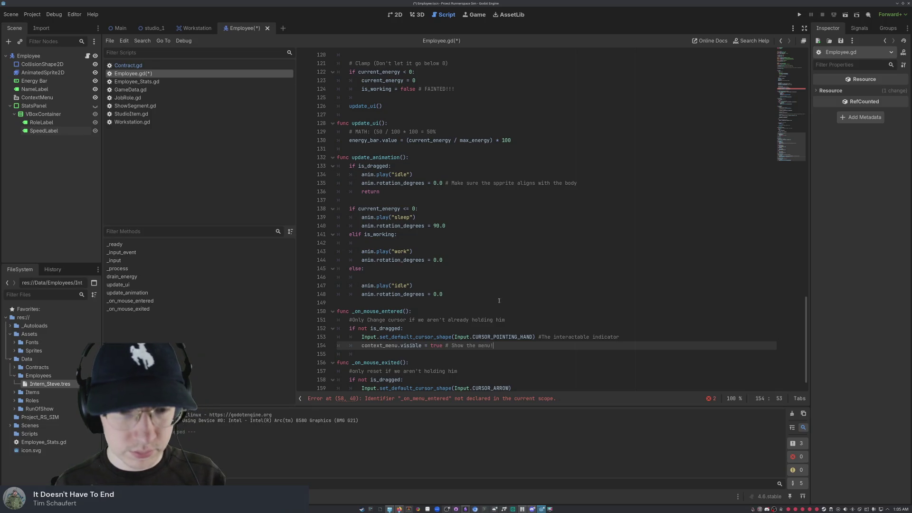
# Step: Insert a new indented line 160 after the arrow-cursor reset in _on_mouse_exited
pyautogui.scroll(-1, 538, 383)
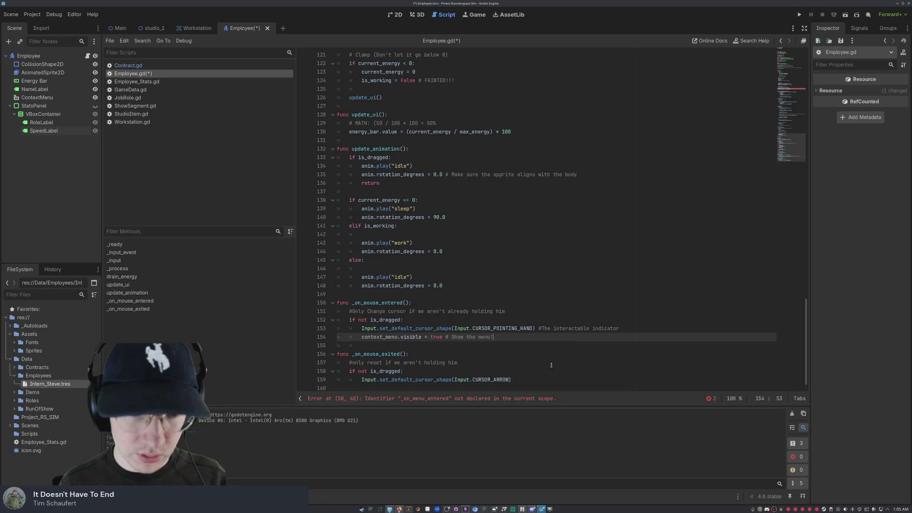
pyautogui.click(540, 379)
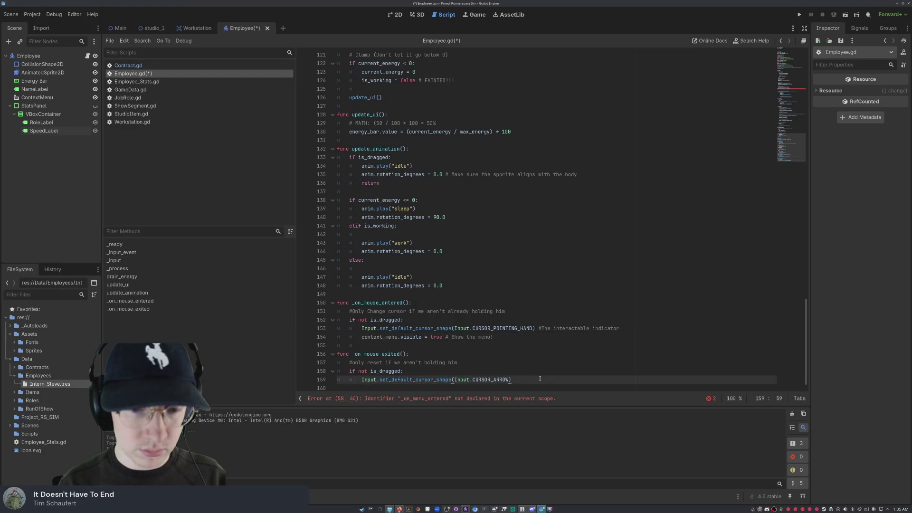
pyautogui.press('Return')
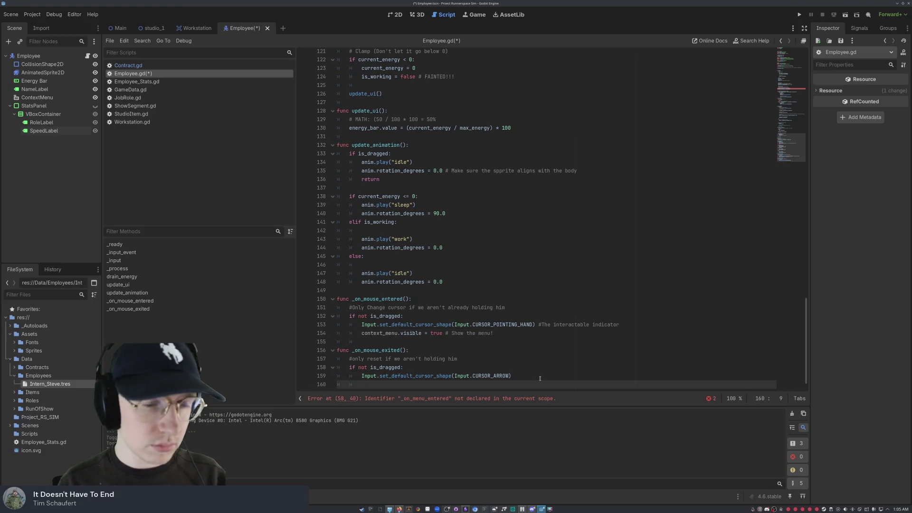
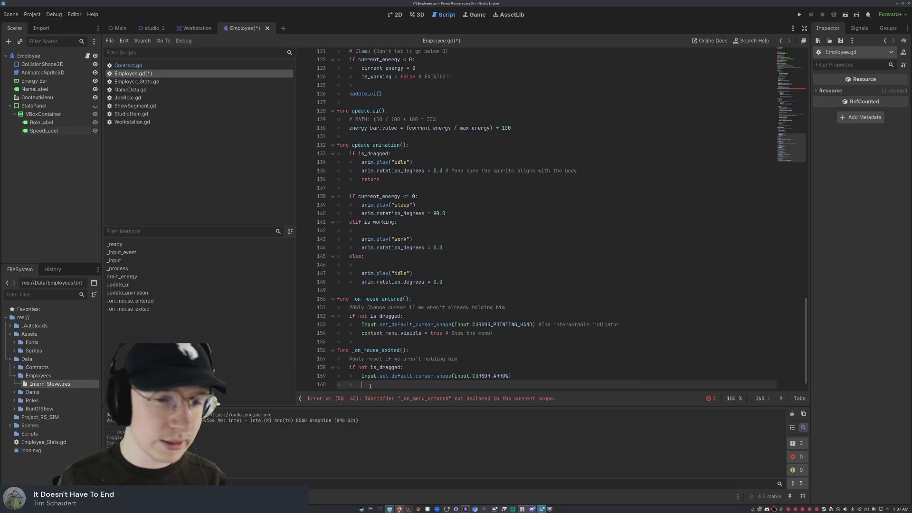
# Step: Add the comment '#Wait 0.1 seconds before closing' at the end of _on_mouse_exited
pyautogui.scroll(-1, 371, 382)
pyautogui.scroll(15, 482, 358)
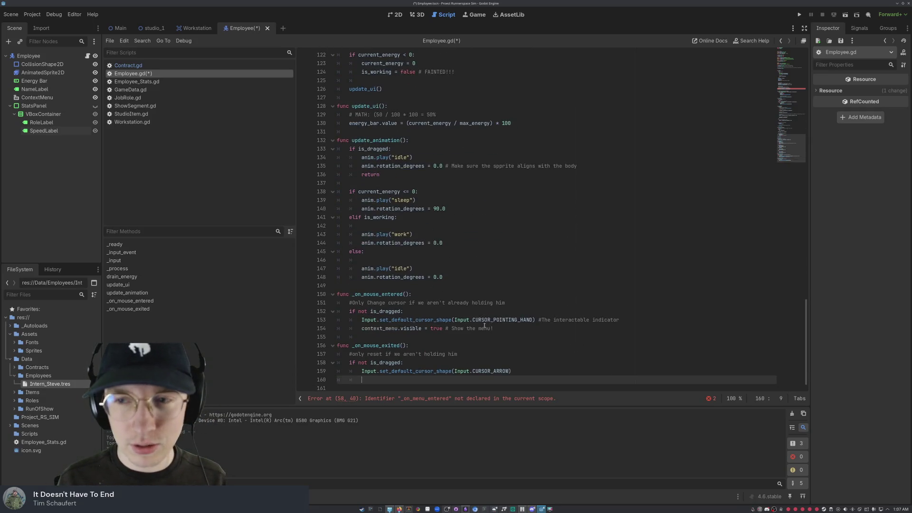
pyautogui.scroll(18, 482, 324)
pyautogui.scroll(-4, 483, 324)
pyautogui.scroll(10, 482, 323)
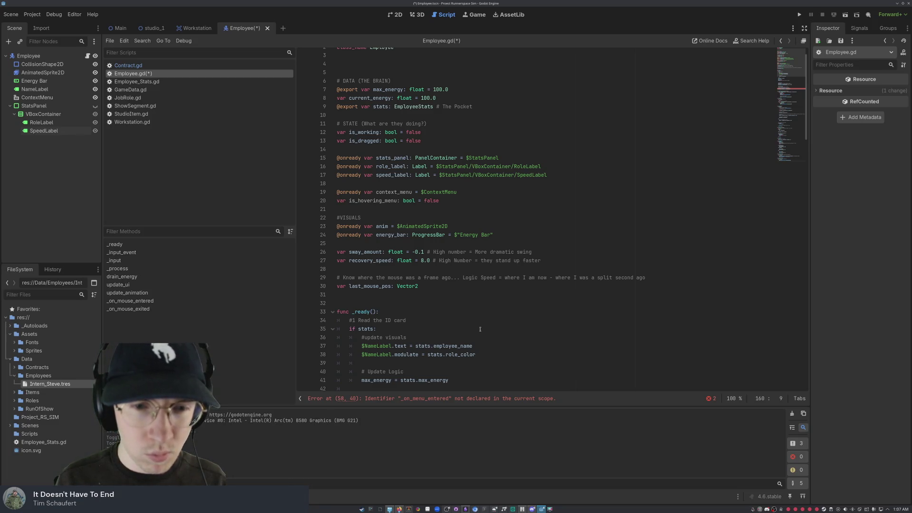
pyautogui.scroll(-3, 471, 317)
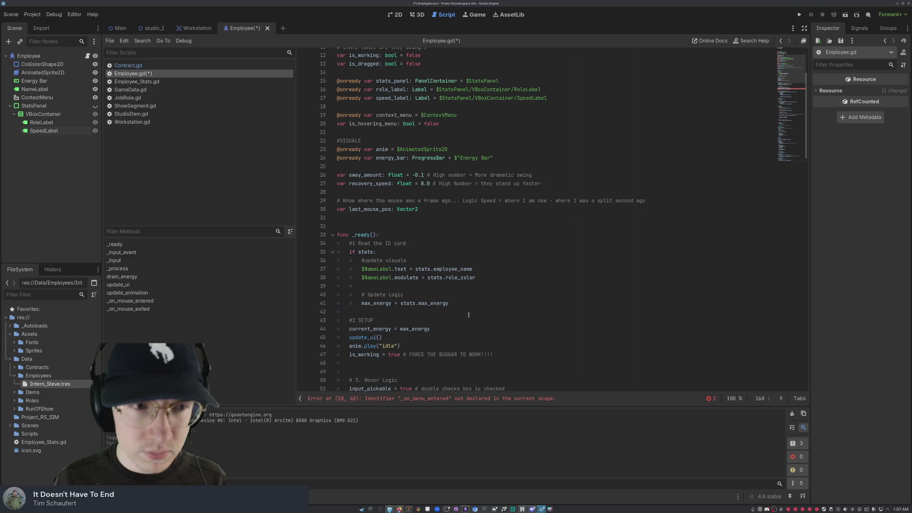
pyautogui.scroll(-8, 468, 315)
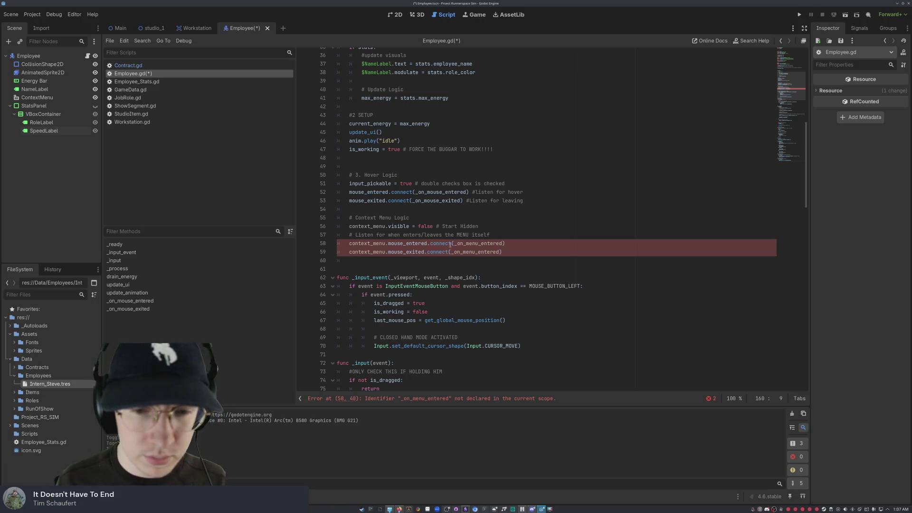
pyautogui.scroll(-20, 470, 252)
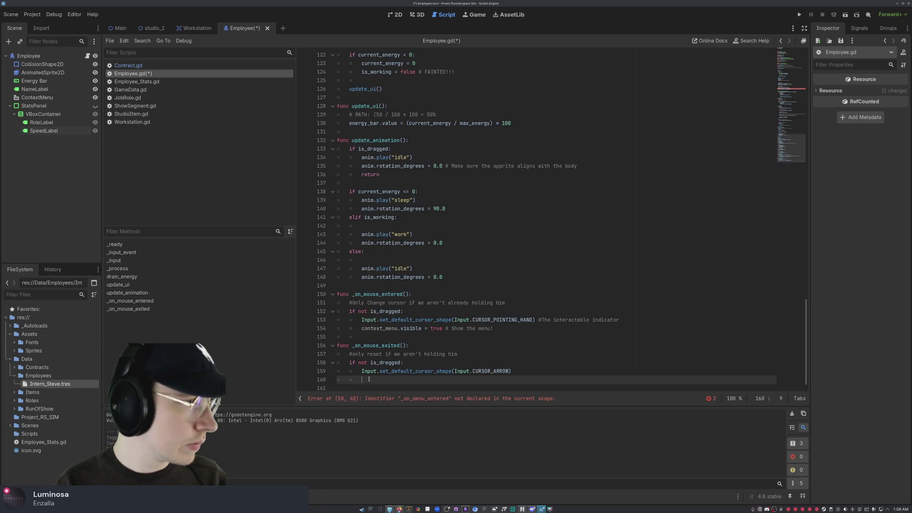
pyautogui.press('Return')
pyautogui.write('#')
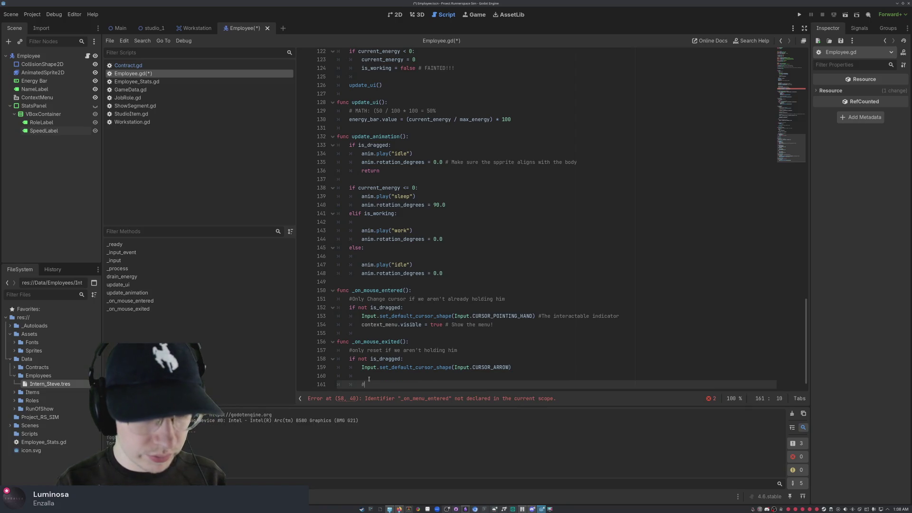
pyautogui.write('Wait 0.1 seconds ')
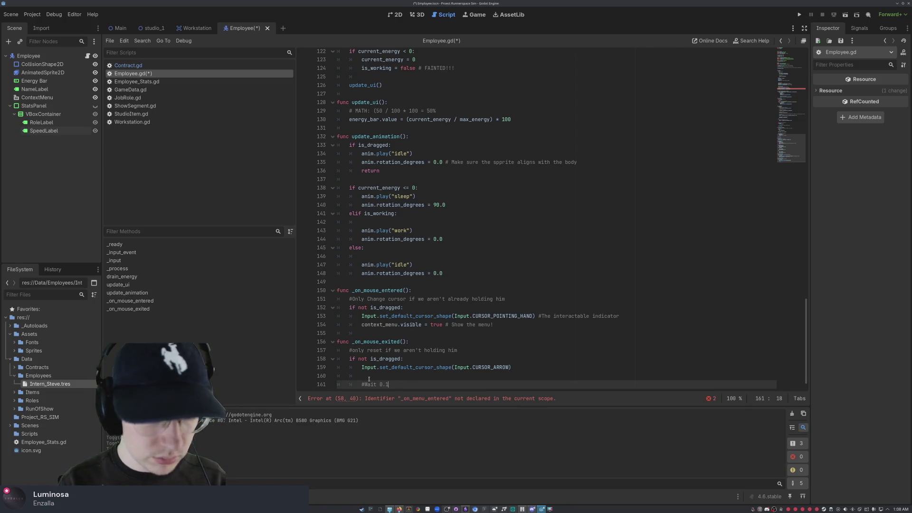
pyautogui.write('be')
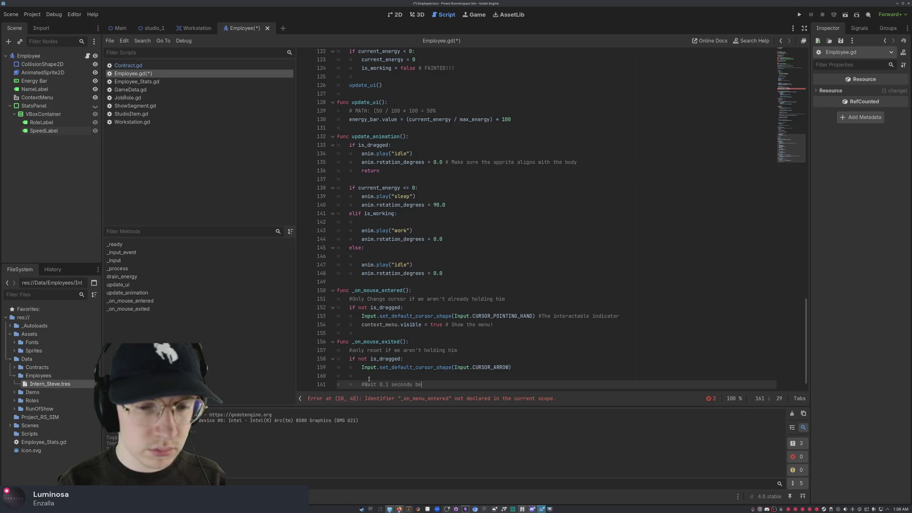
pyautogui.write('fore closing')
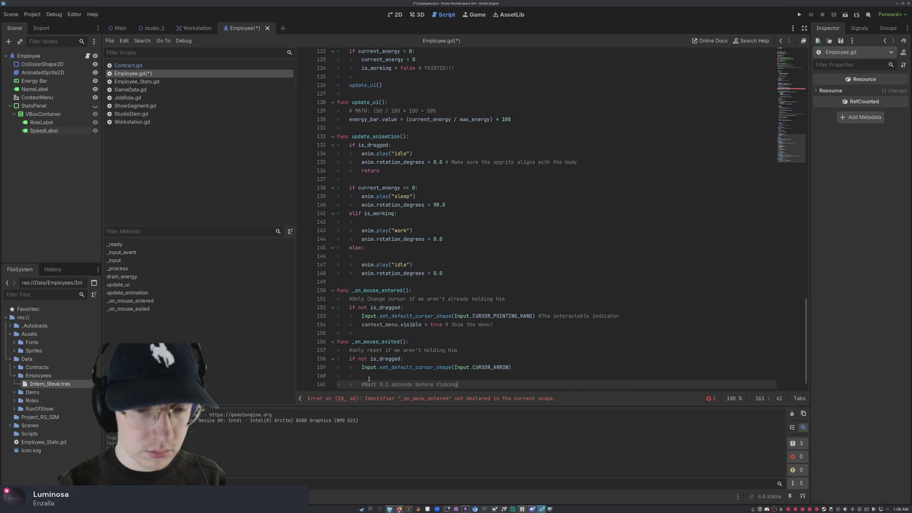
pyautogui.press('Return')
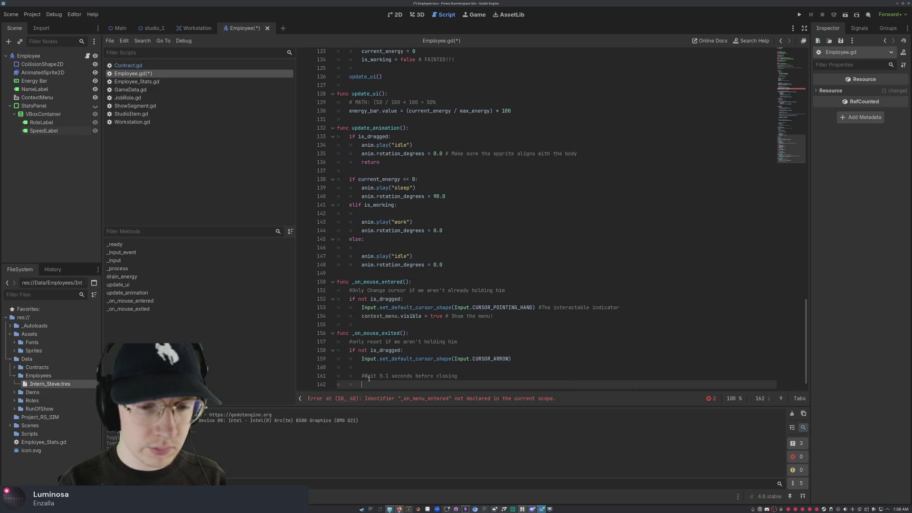
# Step: Add 'await get_tree().create_timer(0.1).timeout' below the comment using autocomplete
pyautogui.write('awai')
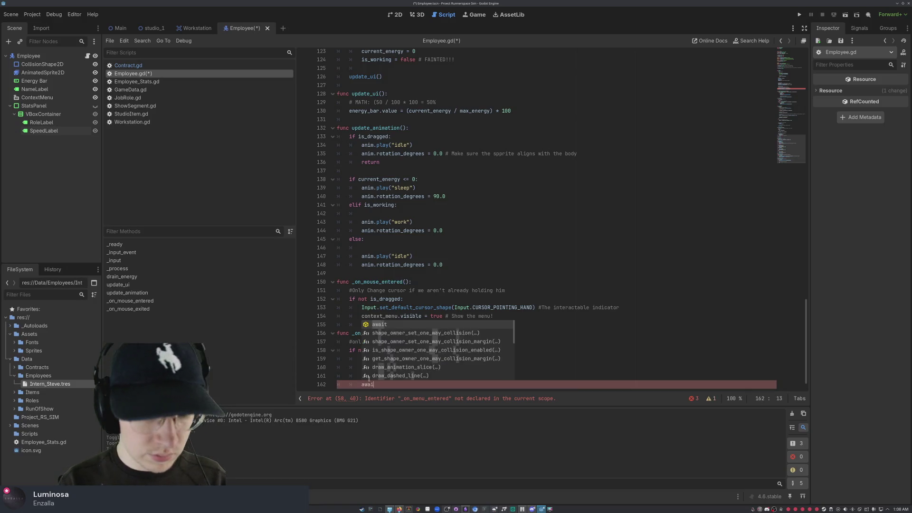
pyautogui.write('t get_t')
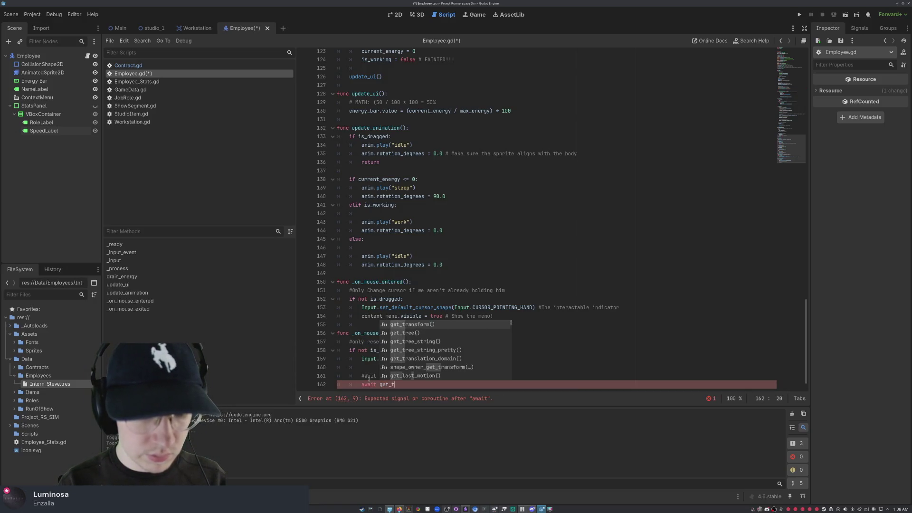
pyautogui.write('ree')
pyautogui.press('Return')
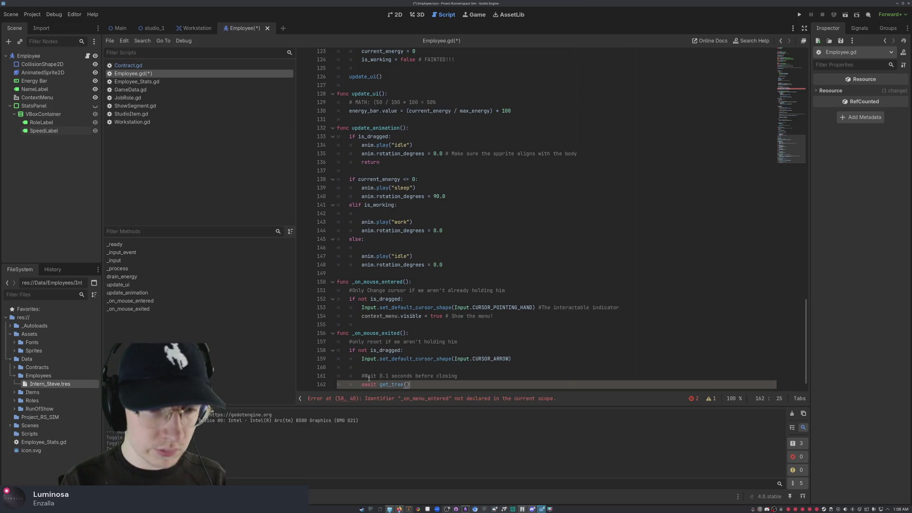
pyautogui.write('.')
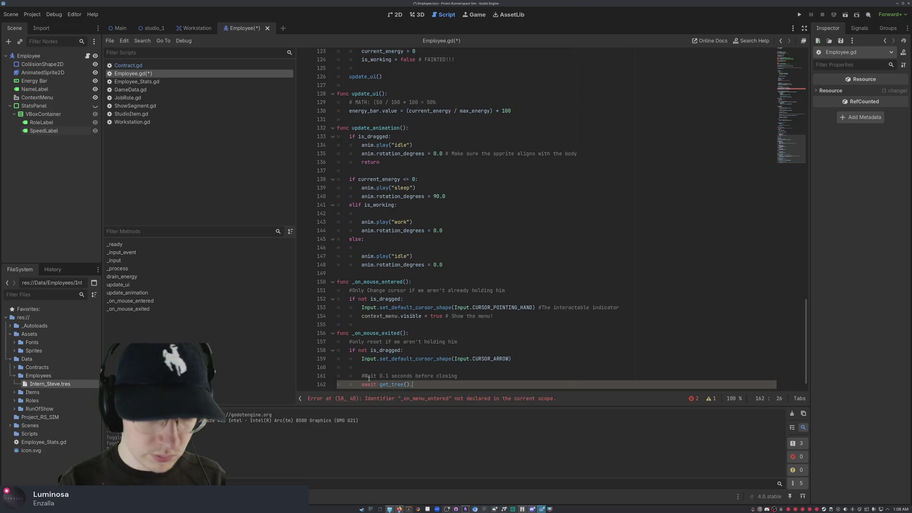
pyautogui.write('create')
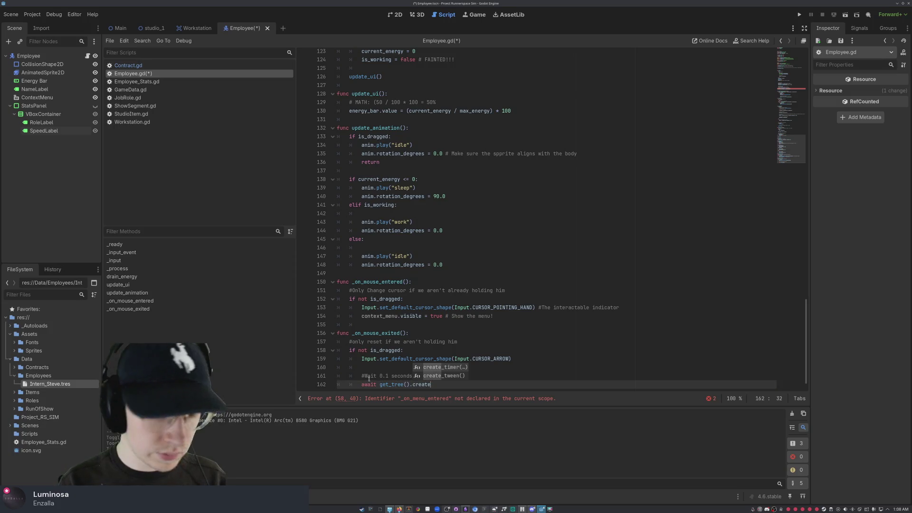
pyautogui.write('_timer')
pyautogui.press('Return')
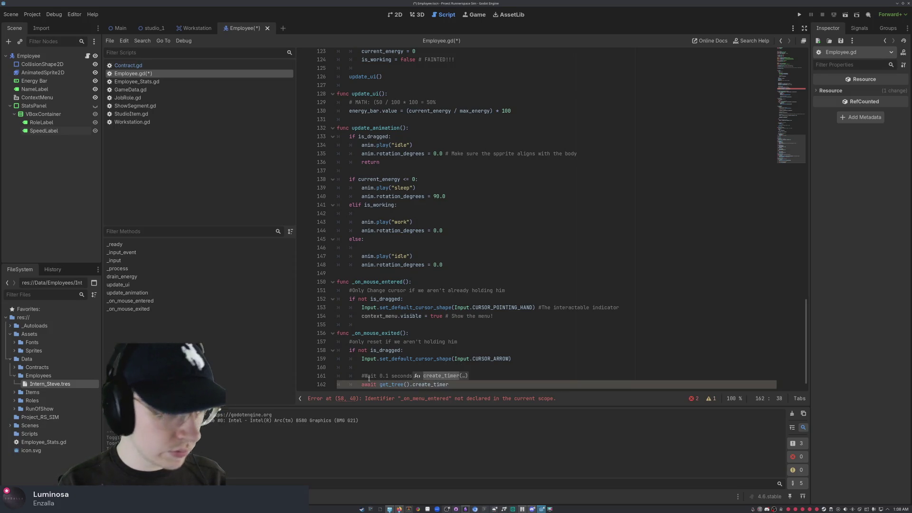
pyautogui.write('0.1)')
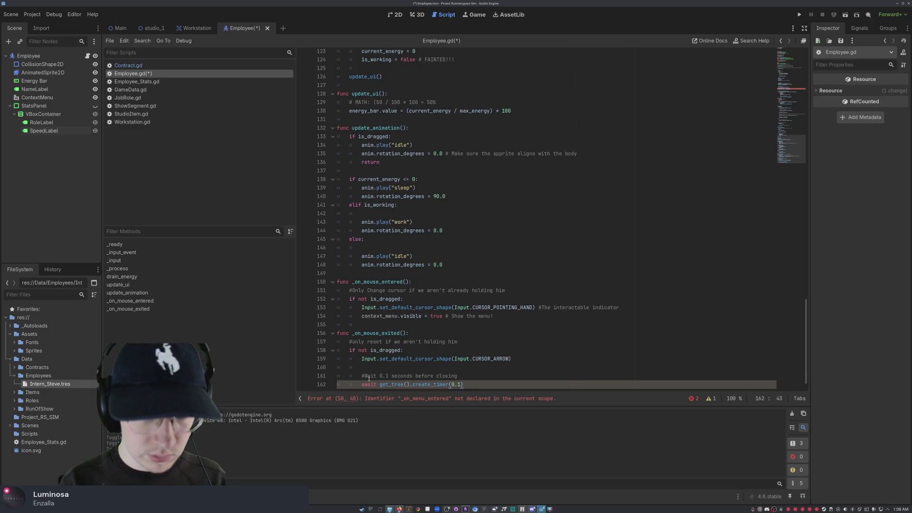
pyautogui.write('.timeout')
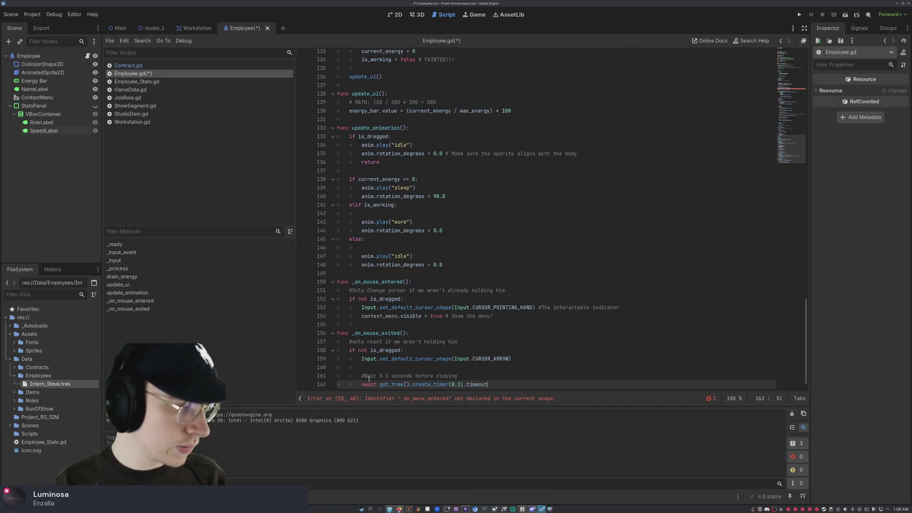
pyautogui.press('Return')
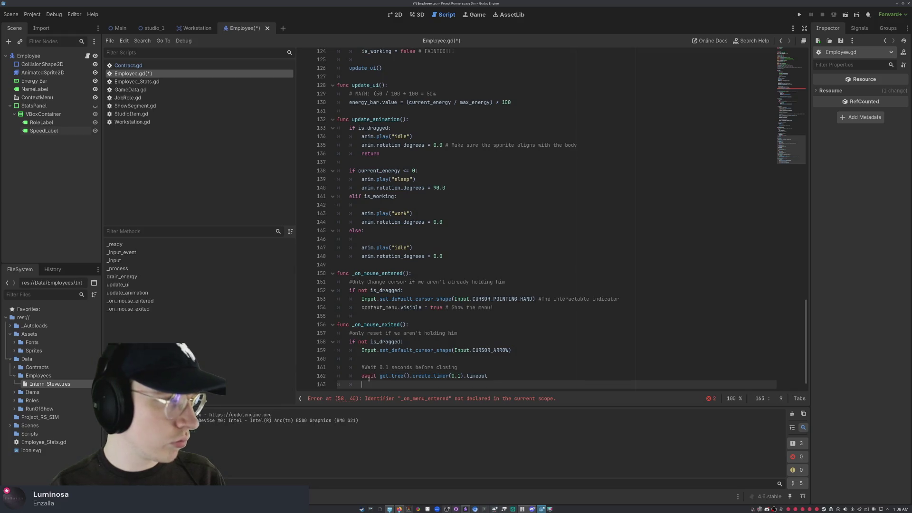
# Step: Add the comment '#If we arent safely on the menu by now close it'
pyautogui.write('#')
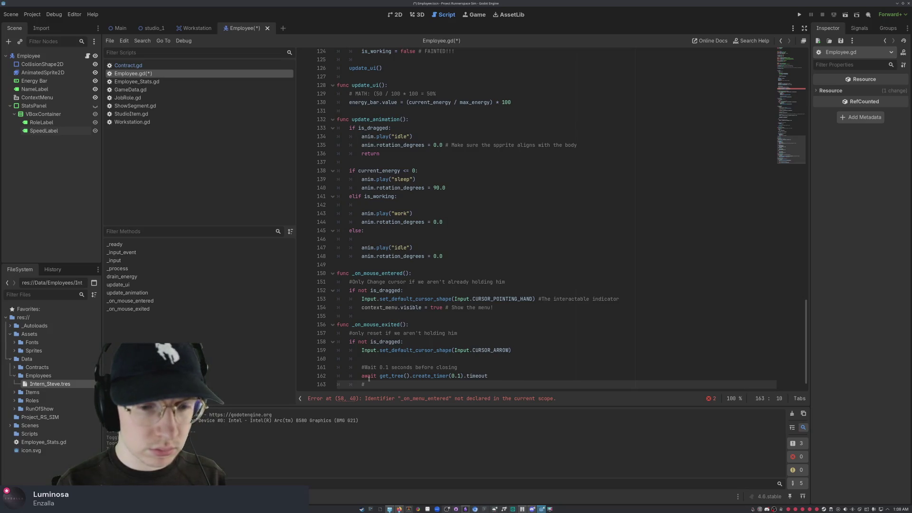
pyautogui.write('If ')
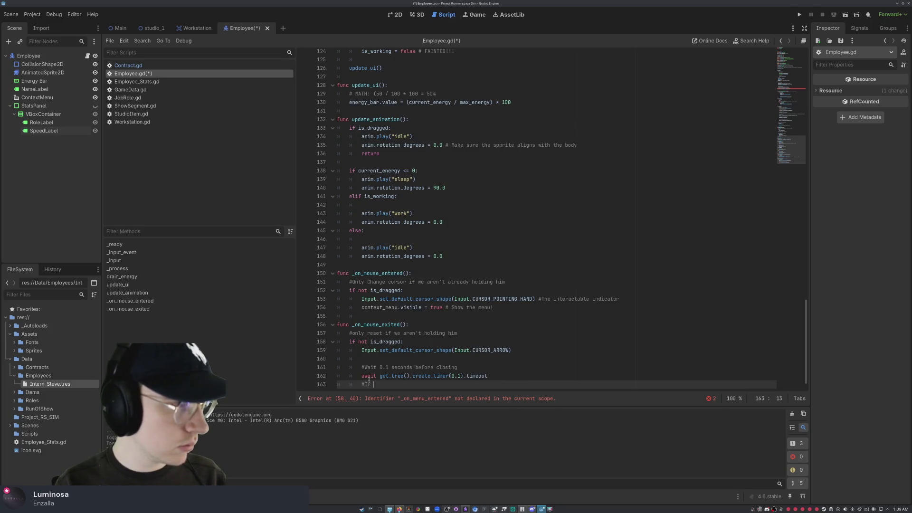
pyautogui.write('we arent')
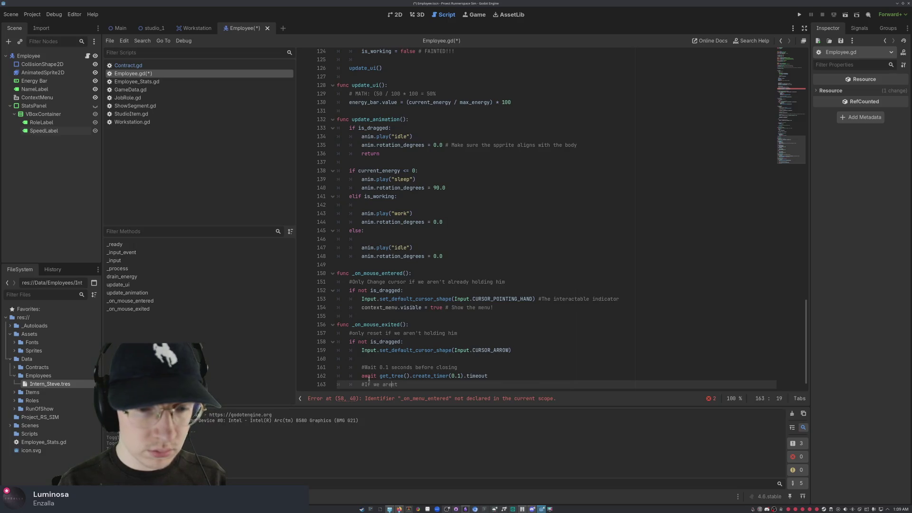
pyautogui.press('Return')
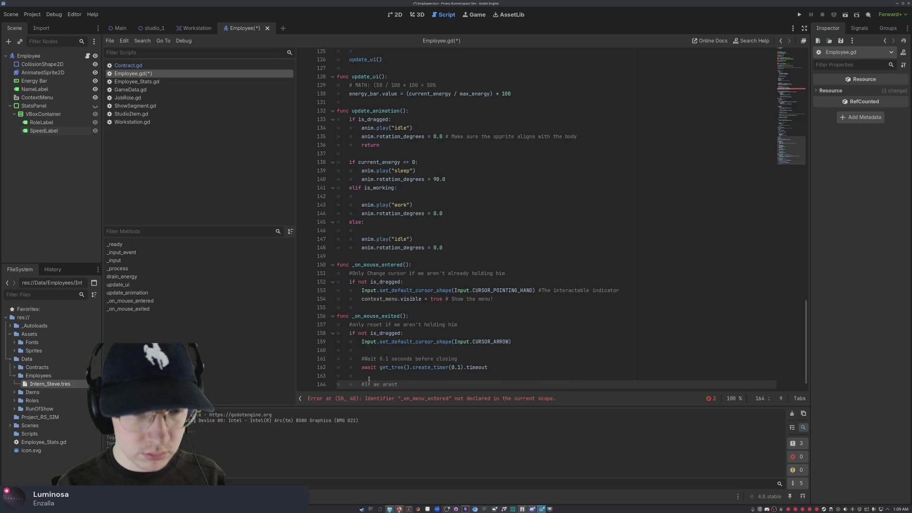
pyautogui.press('Return')
pyautogui.press('BackSpace')
pyautogui.press('BackSpace')
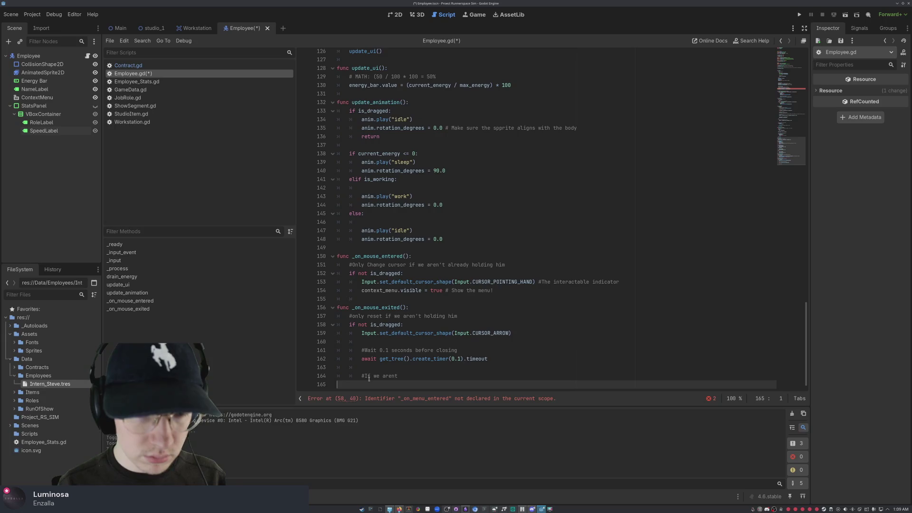
pyautogui.press('Left')
pyautogui.write('safely on the menu by ')
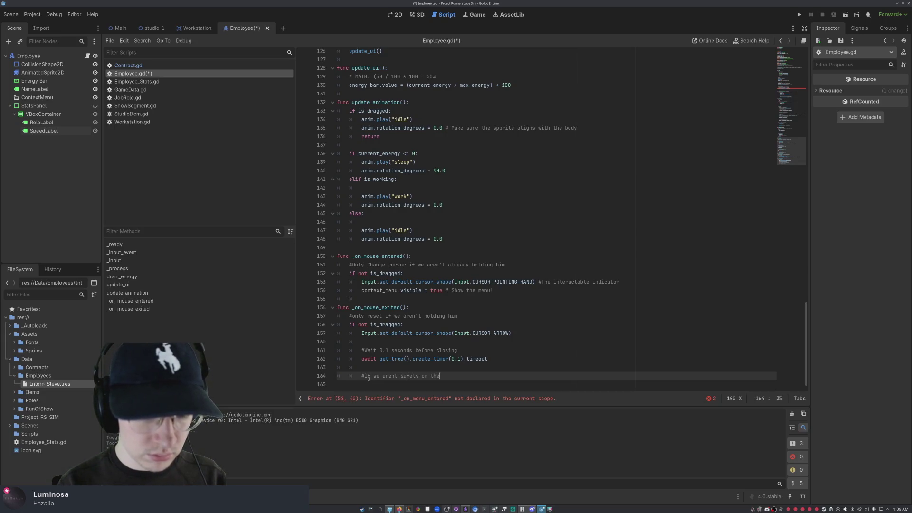
pyautogui.write('now')
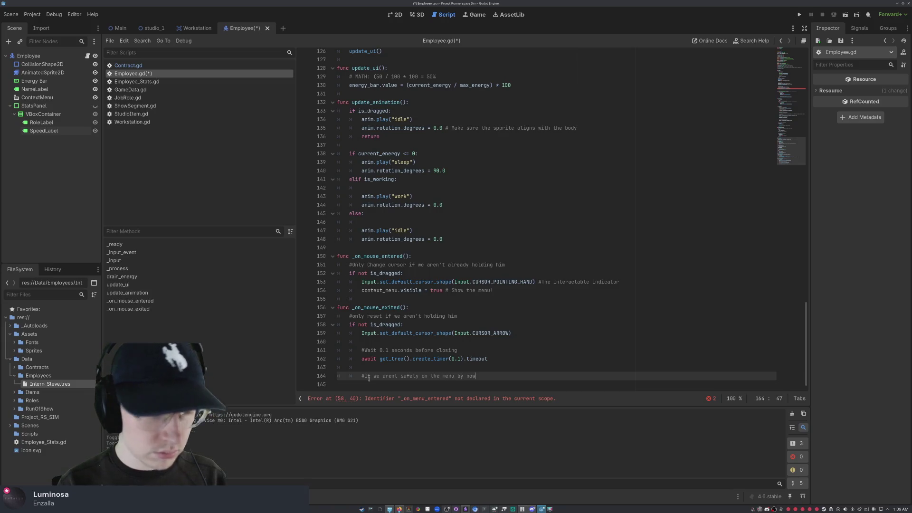
pyautogui.write(' close it')
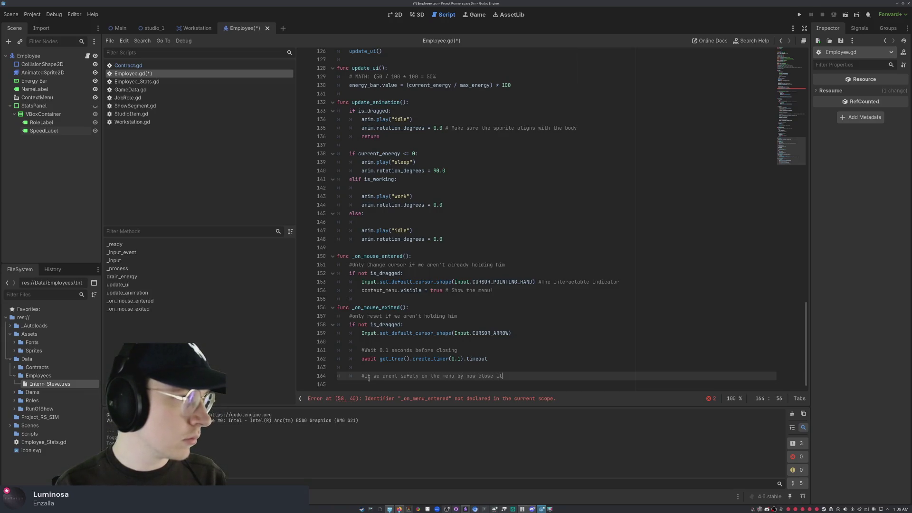
# Step: Add the is_hovering_menu check whose body sets context_menu.visible = false
pyautogui.press('Return')
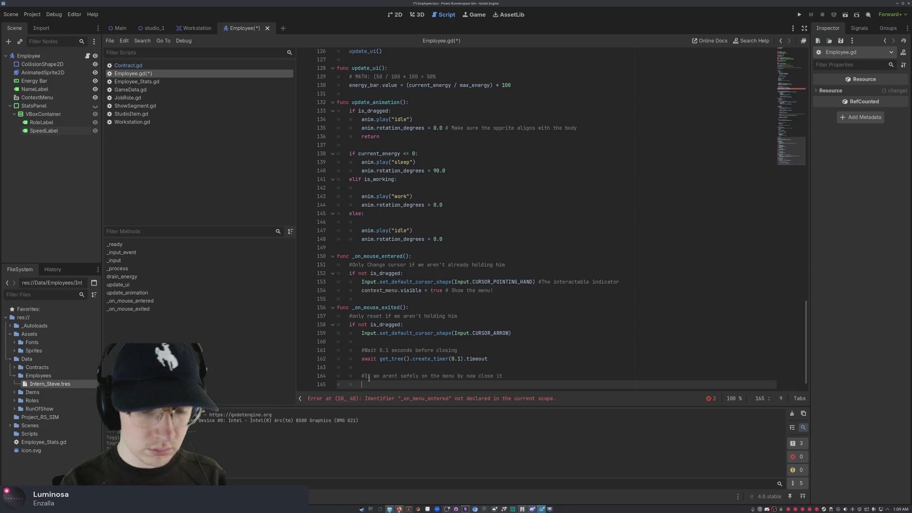
pyautogui.write('if not is')
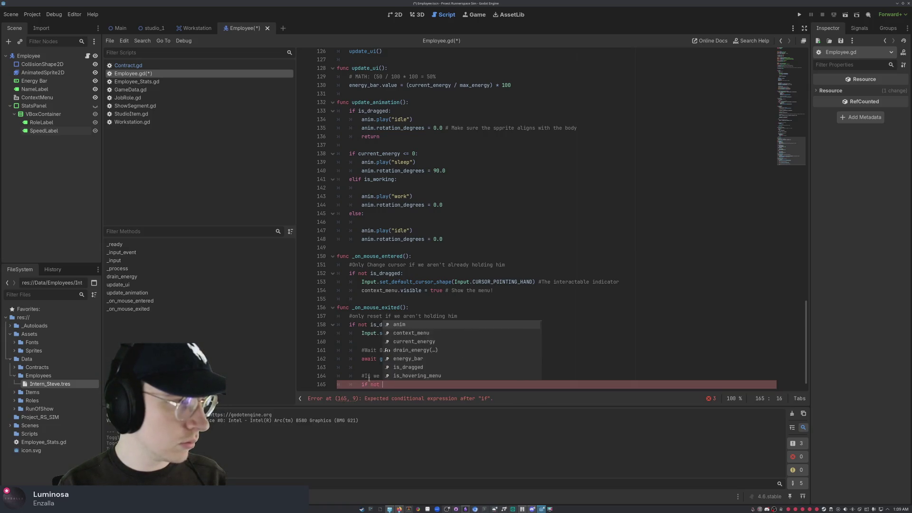
pyautogui.press('BackSpace')
pyautogui.press('BackSpace')
pyautogui.press('BackSpace')
pyautogui.write('_is_')
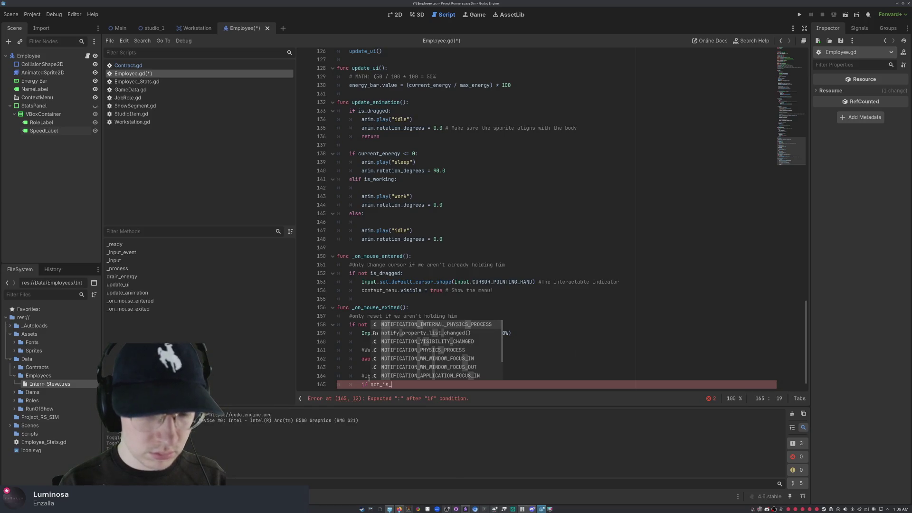
pyautogui.write('hovering')
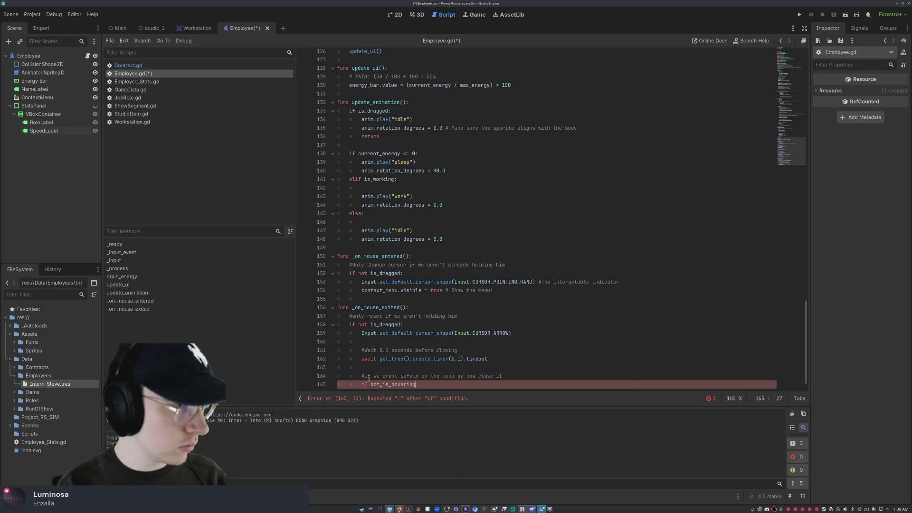
pyautogui.write('_menu:')
pyautogui.press('Return')
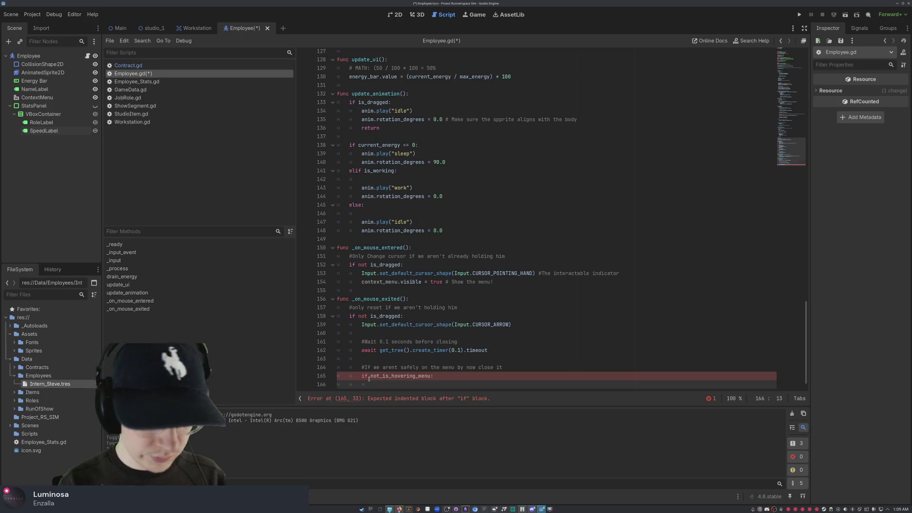
pyautogui.write('context_menu')
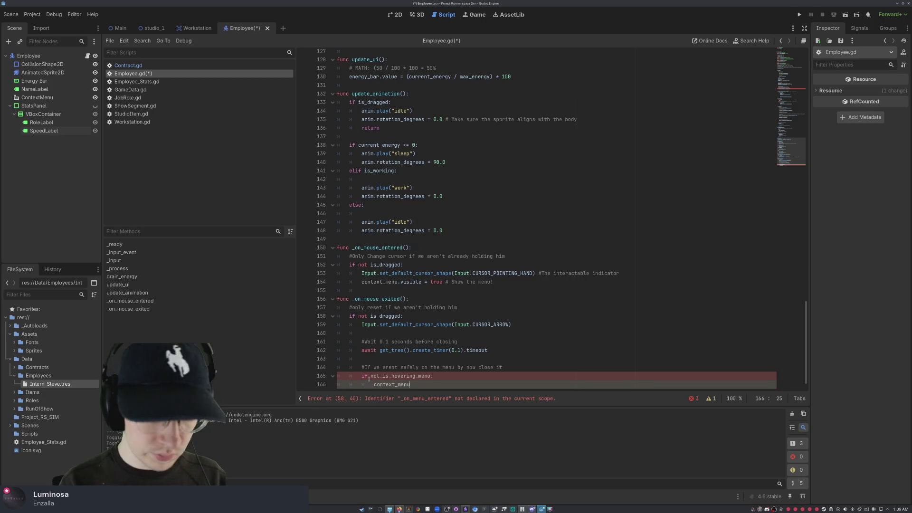
pyautogui.write('.visible')
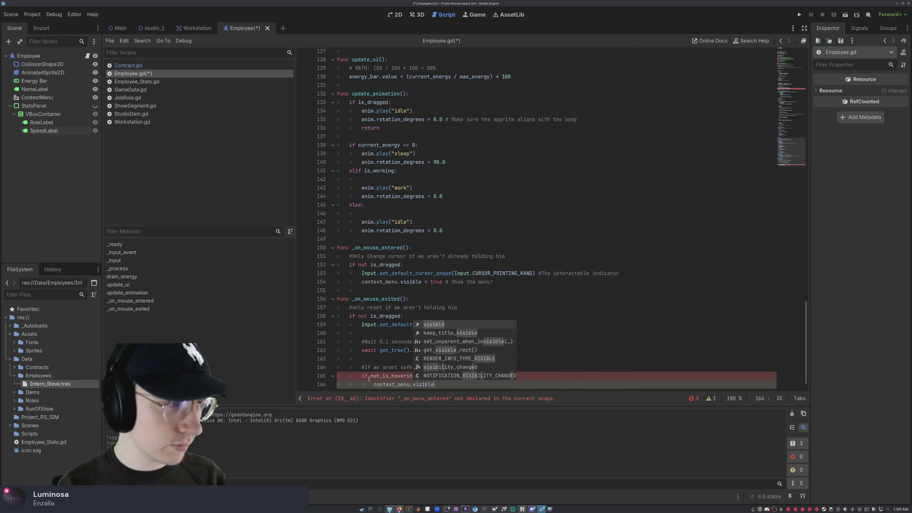
pyautogui.write(' = false')
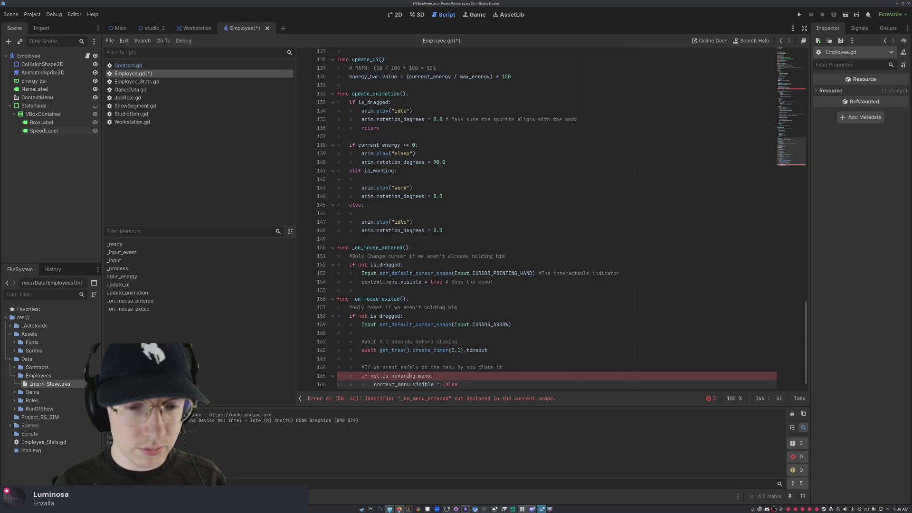
pyautogui.click(382, 377)
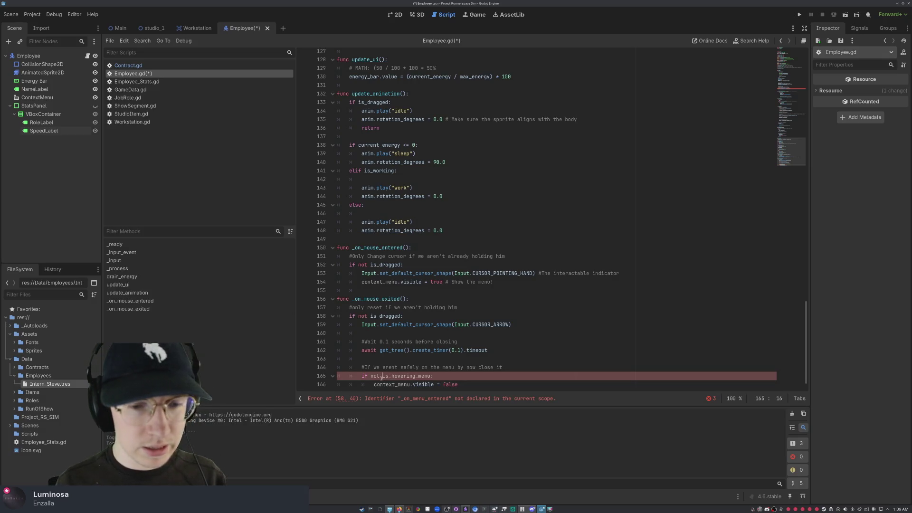
# Step: Correct the condition on line 165 to read 'not is_hovering_menu'
pyautogui.press('BackSpace')
pyautogui.moveTo(376, 291); pyautogui.dragTo(436, 281)
pyautogui.scroll(18, 456, 262)
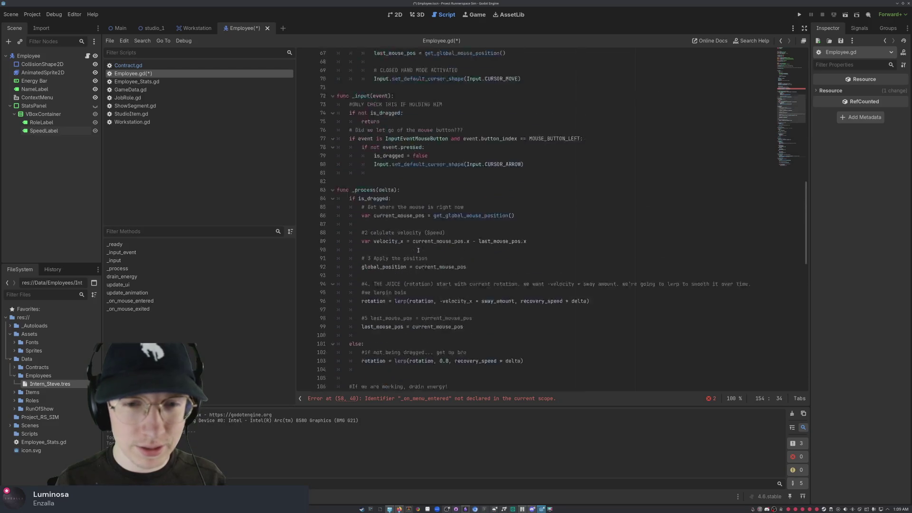
pyautogui.scroll(6, 436, 248)
pyautogui.scroll(-5, 437, 249)
# Step: Review the context menu's mouse_entered and mouse_exited signal connections in _ready
pyautogui.click(505, 187)
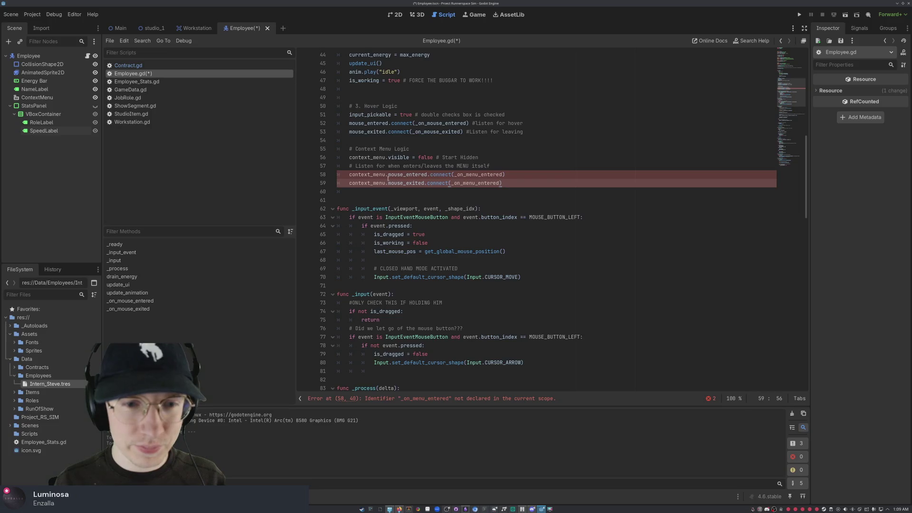
pyautogui.scroll(2, 359, 183)
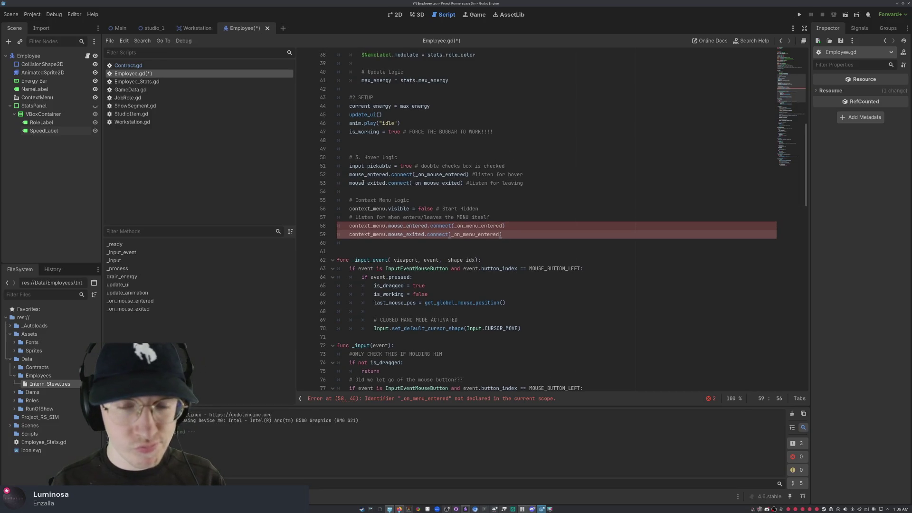
pyautogui.scroll(3, 482, 162)
pyautogui.scroll(5, 481, 162)
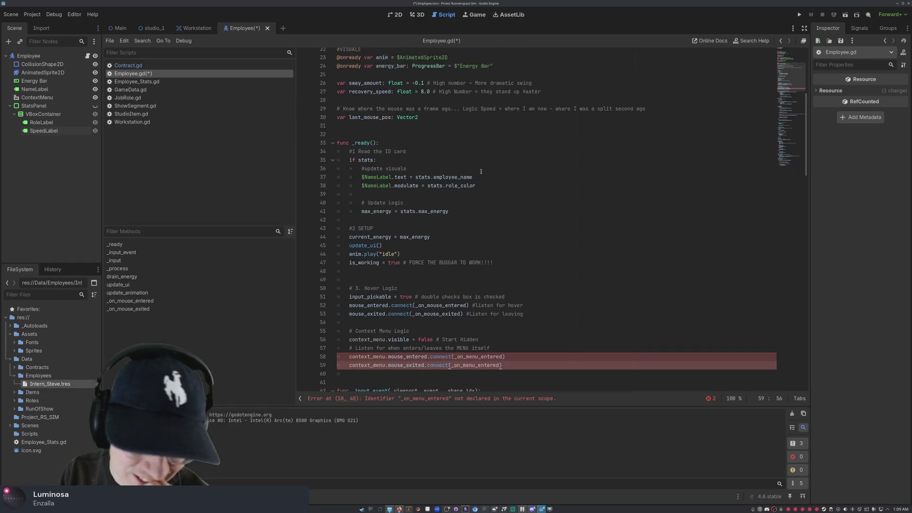
pyautogui.scroll(4, 481, 169)
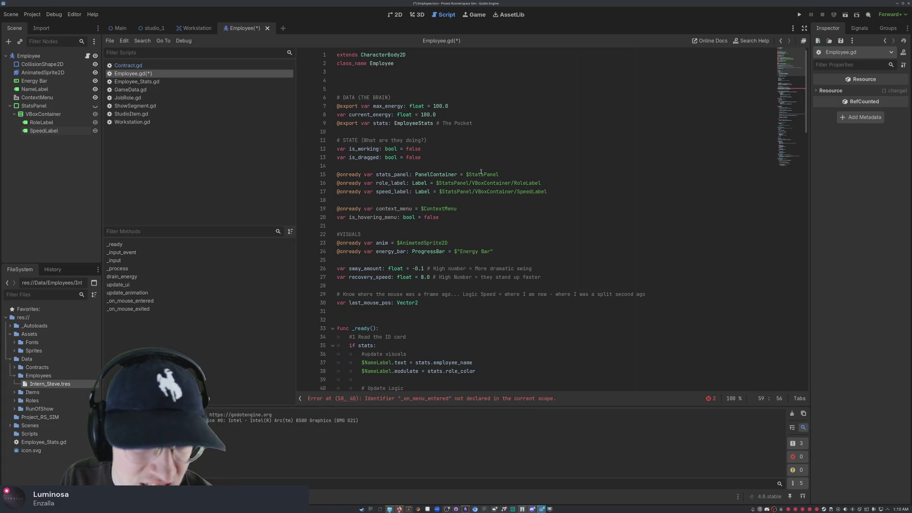
pyautogui.scroll(-8, 481, 171)
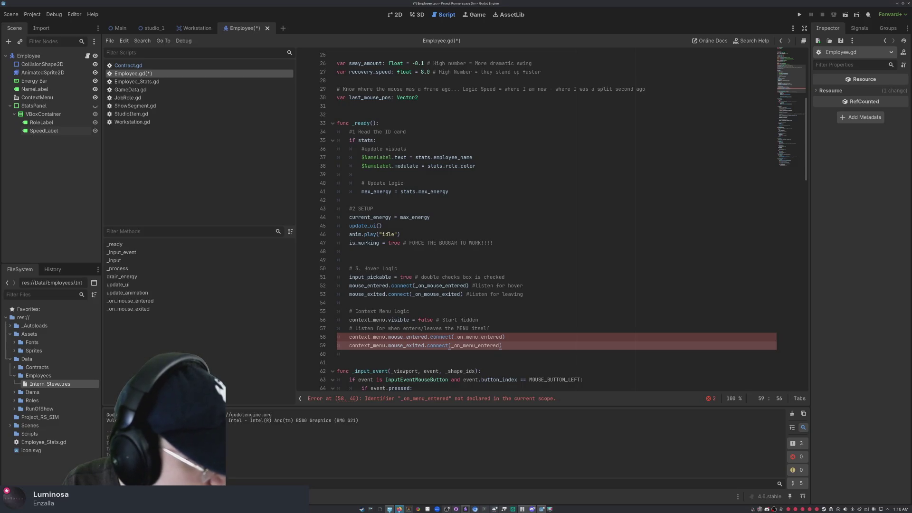
pyautogui.click(469, 285)
pyautogui.scroll(-14, 469, 270)
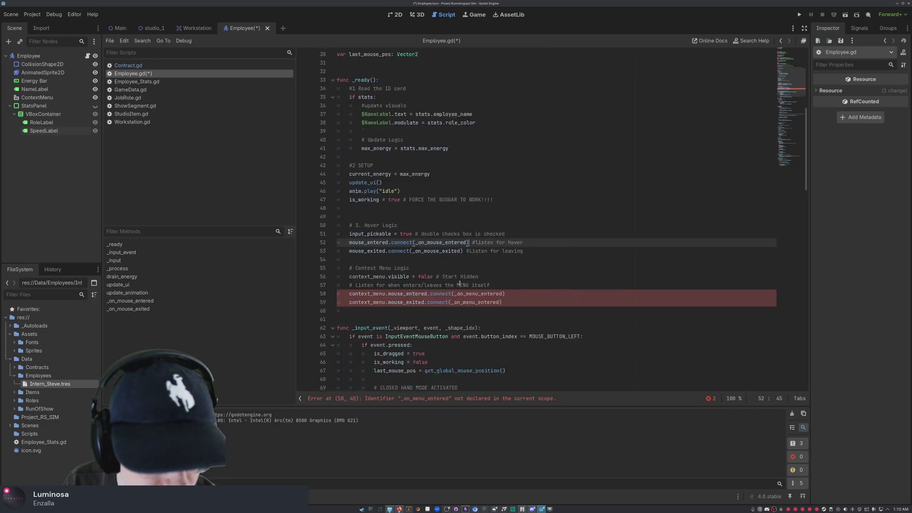
pyautogui.scroll(-20, 468, 271)
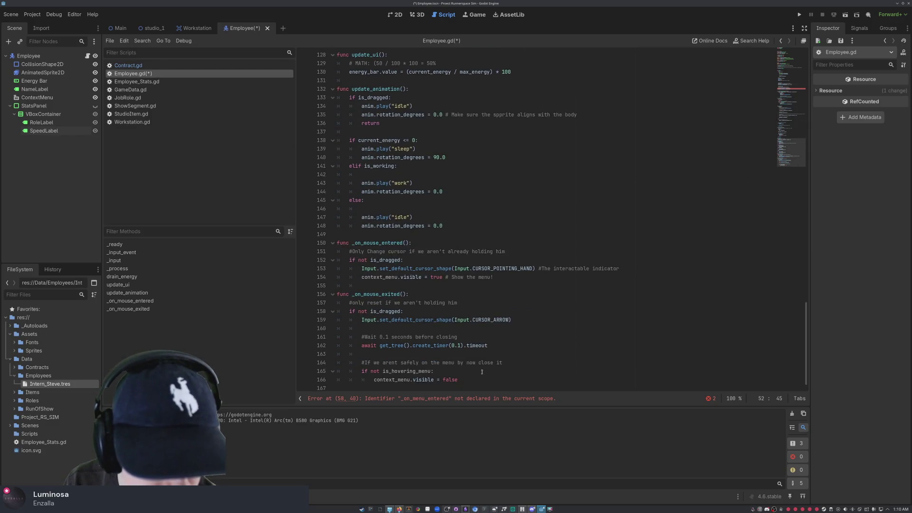
pyautogui.click(470, 388)
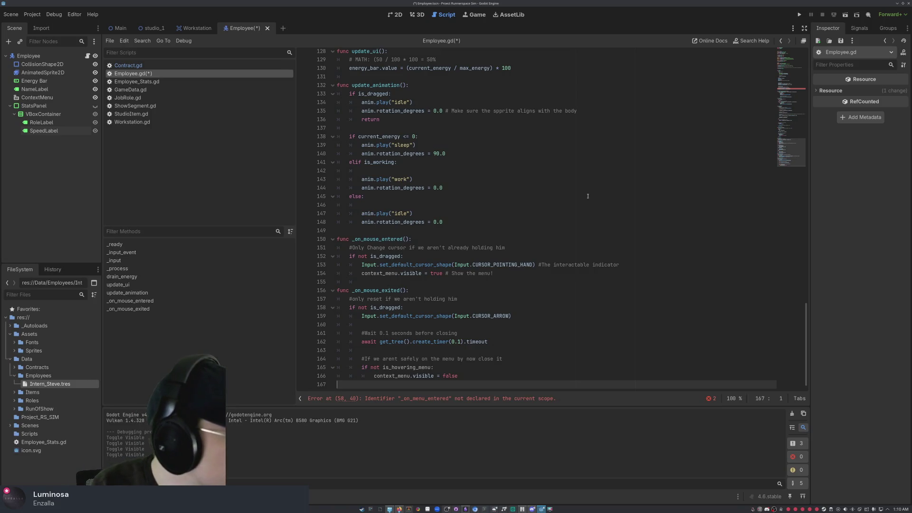
# Step: Define func _on_menu_entered(): containing 'is_hovering_menu = true # Mouse is safe!'
pyautogui.press('Return')
pyautogui.write('func on')
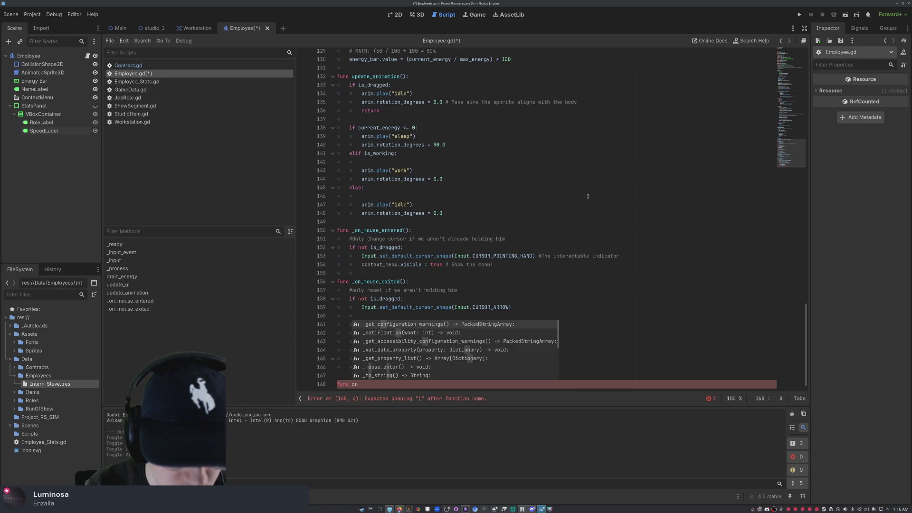
pyautogui.press('BackSpace')
pyautogui.press('BackSpace')
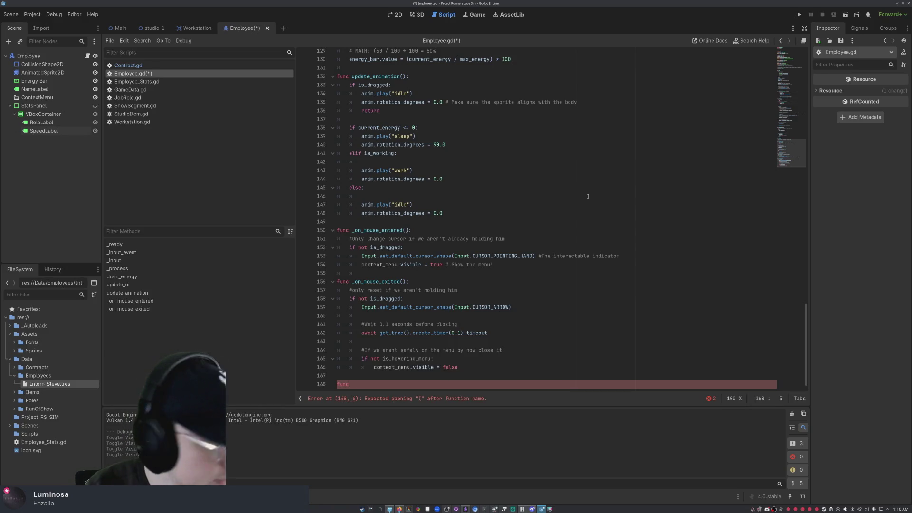
pyautogui.write('_on_menu_')
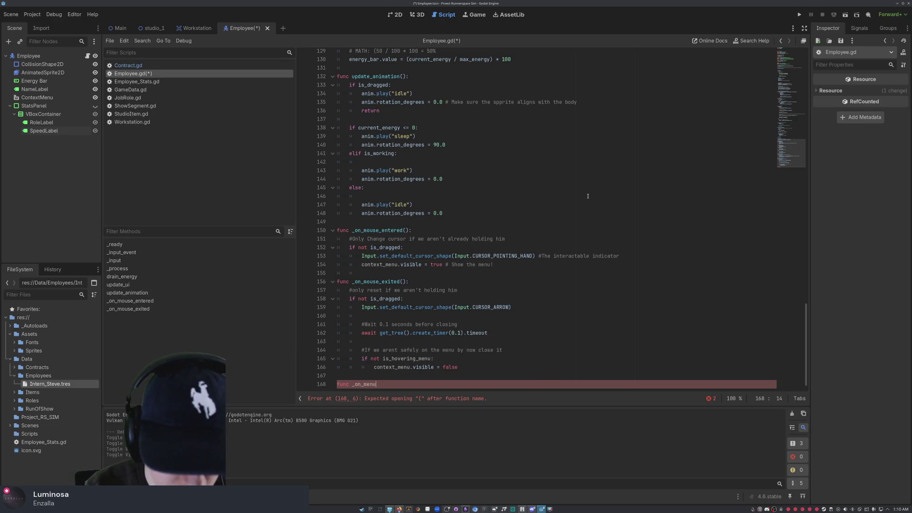
pyautogui.write('entered')
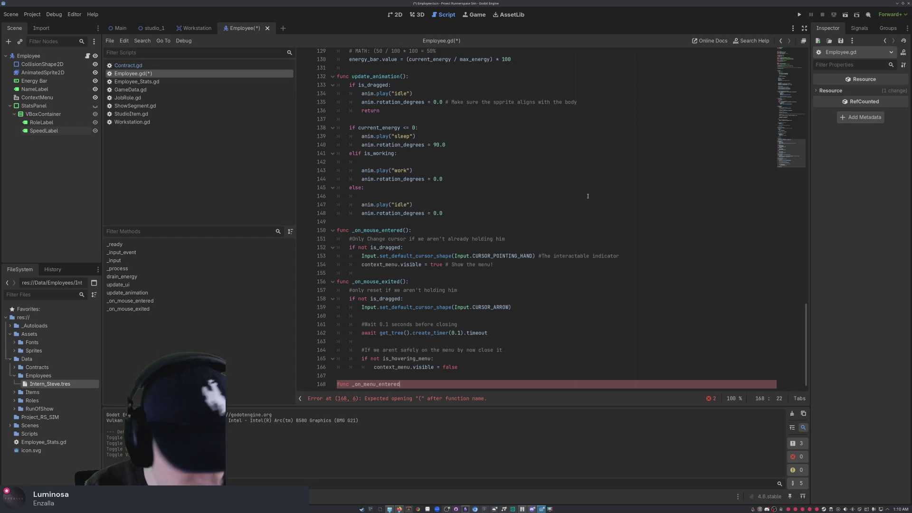
pyautogui.write('():')
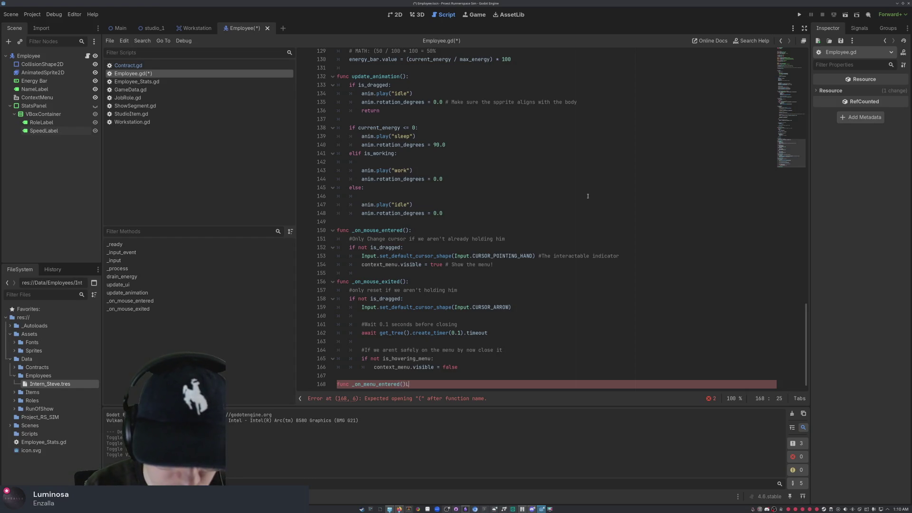
pyautogui.press('Return')
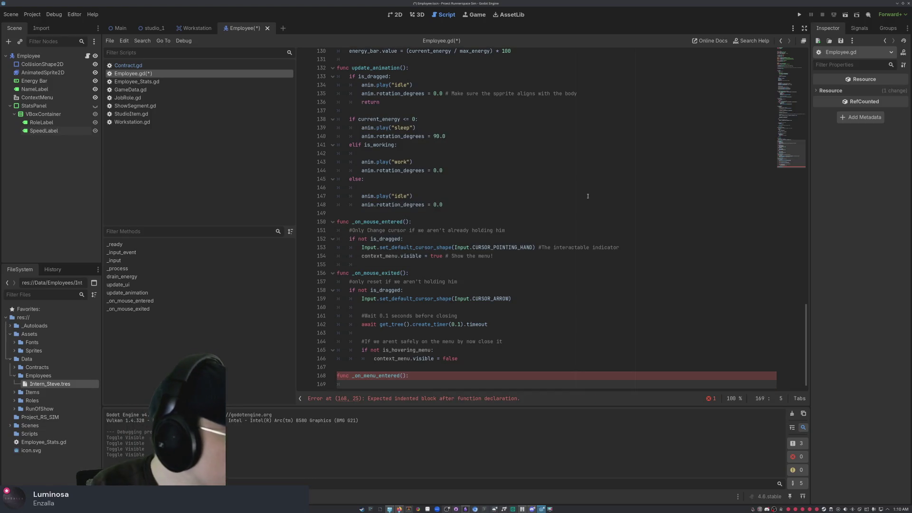
pyautogui.write('is_hove')
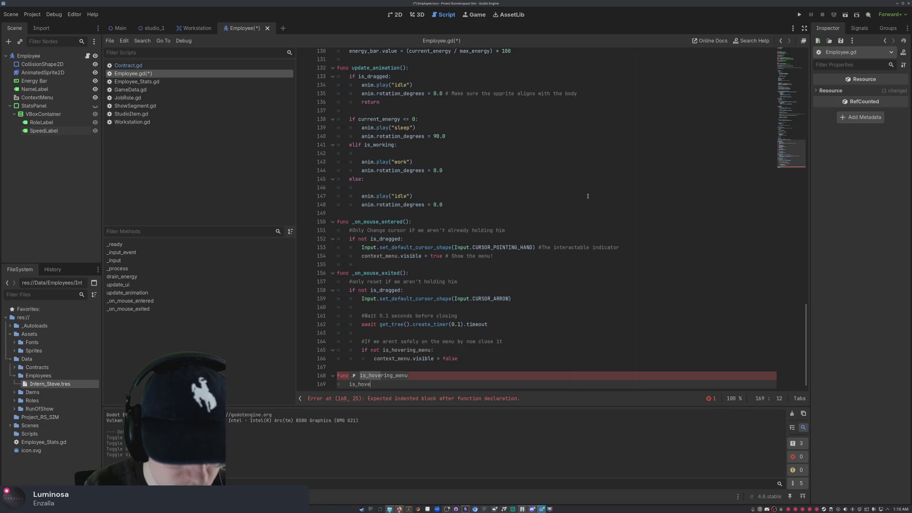
pyautogui.write('ring_menu =')
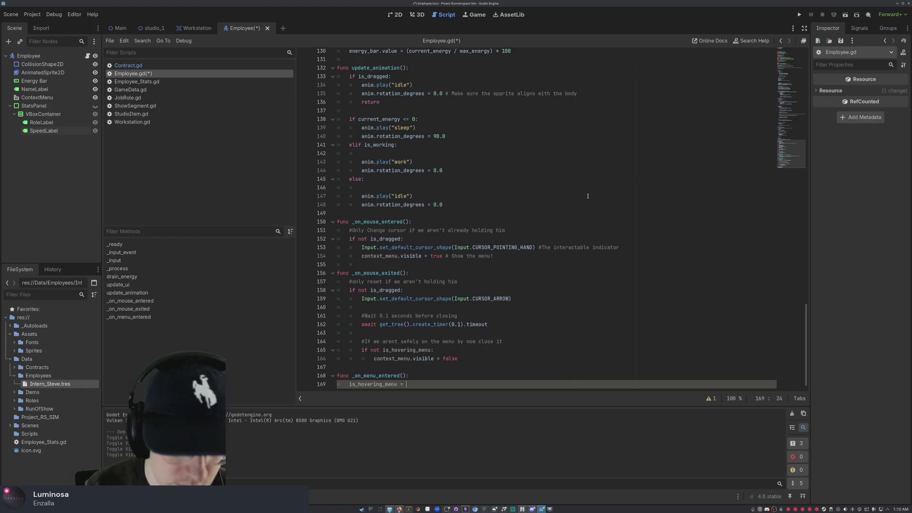
pyautogui.write('true')
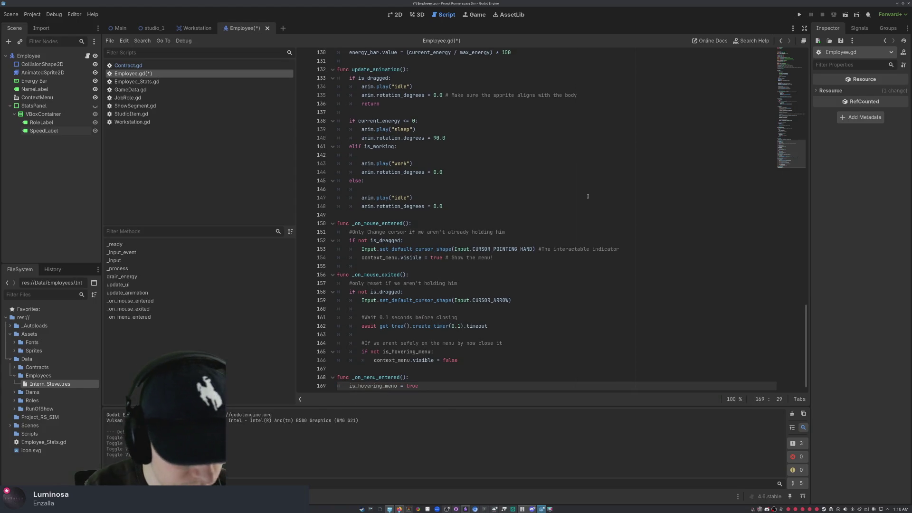
pyautogui.write(' # Mouse is ')
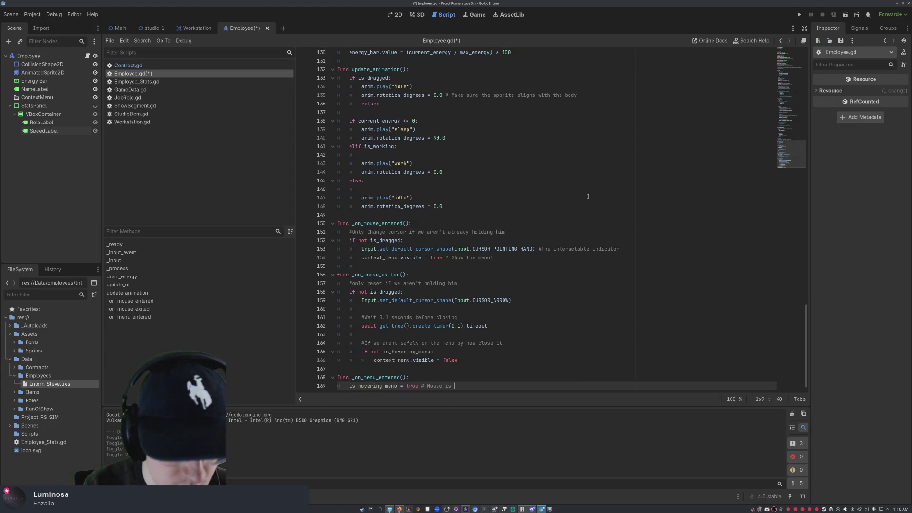
pyautogui.write('safe!')
pyautogui.press('Return')
pyautogui.press('Return')
pyautogui.press('BackSpace')
pyautogui.press('BackSpace')
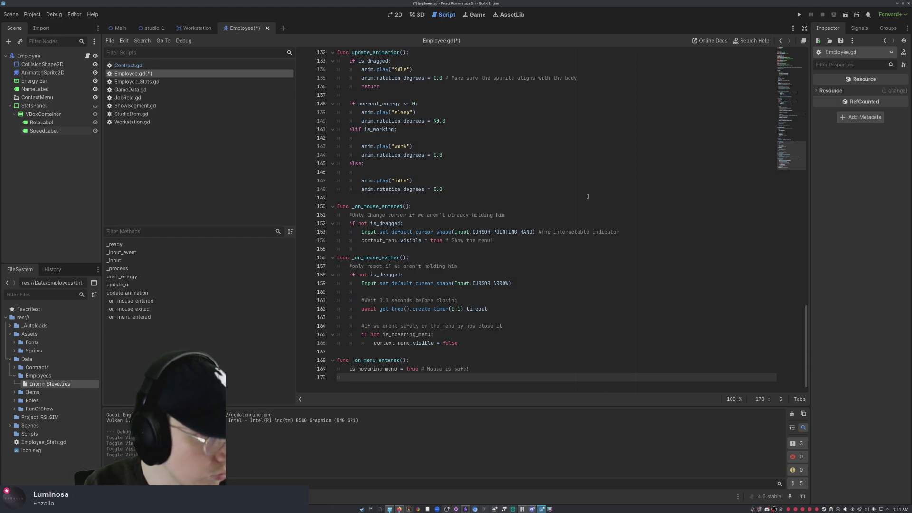
pyautogui.press('Return')
# Step: Write func _on_menu_exited(): with 'is_hovering_menu = false # Mouse left menu'
pyautogui.write('func')
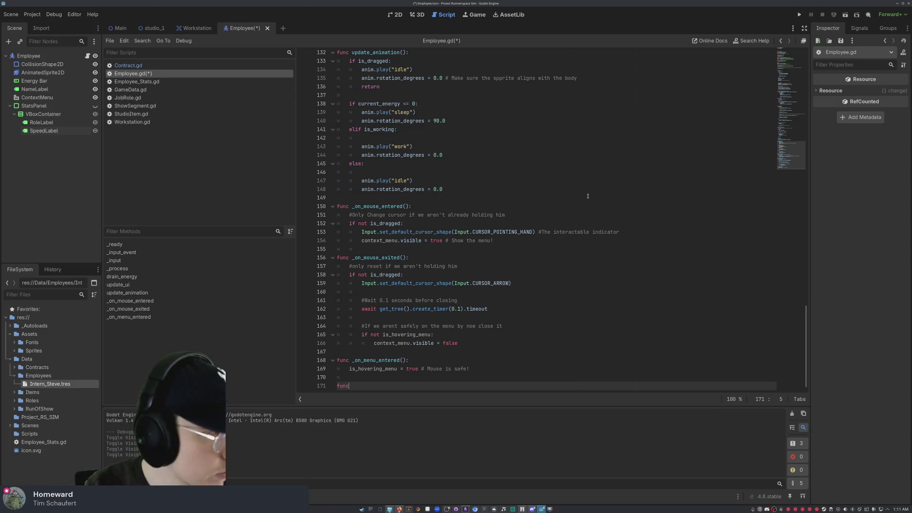
pyautogui.write(' _on_')
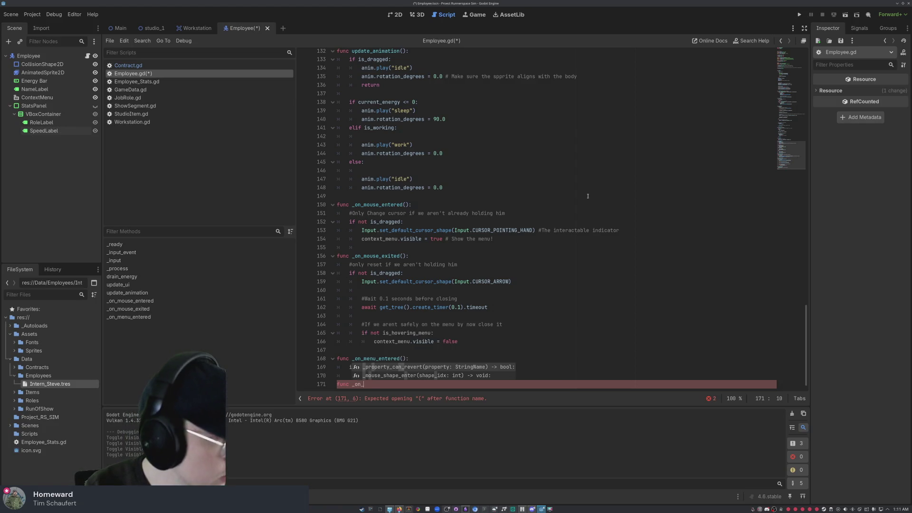
pyautogui.write('menu')
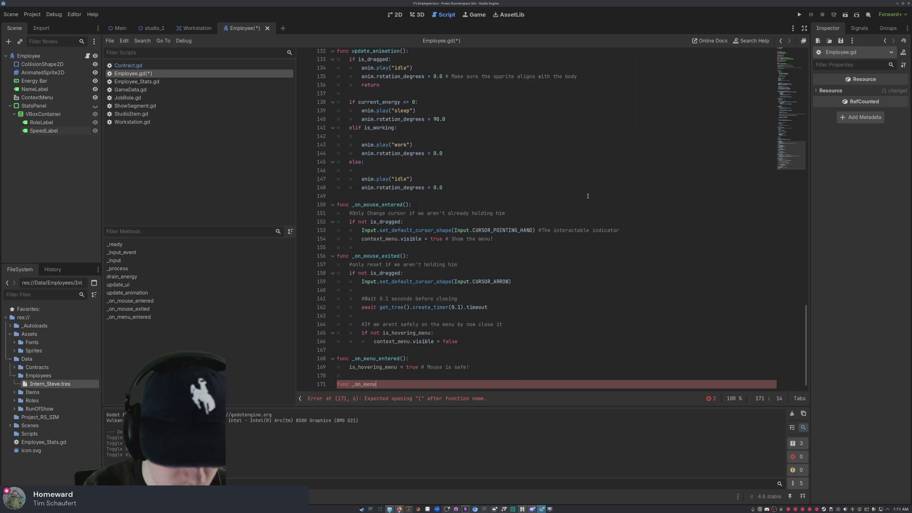
pyautogui.write('_exited')
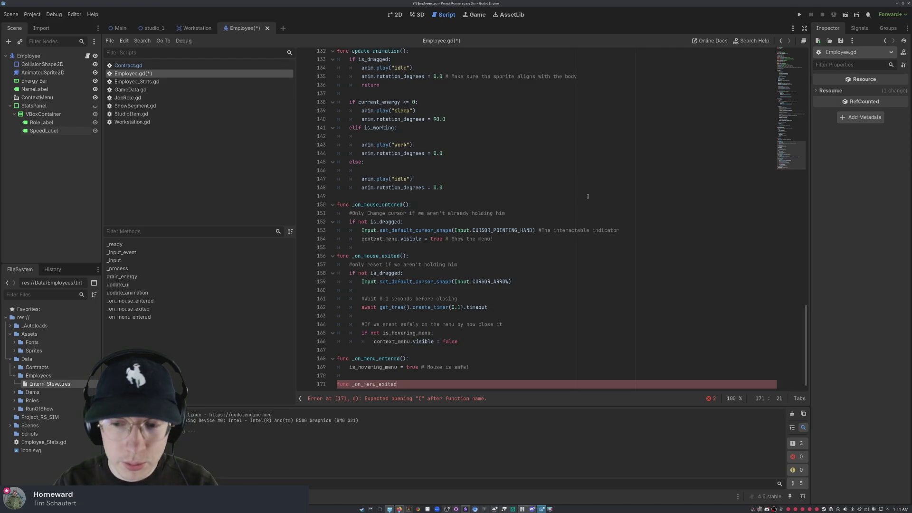
pyautogui.scroll(1, 598, 261)
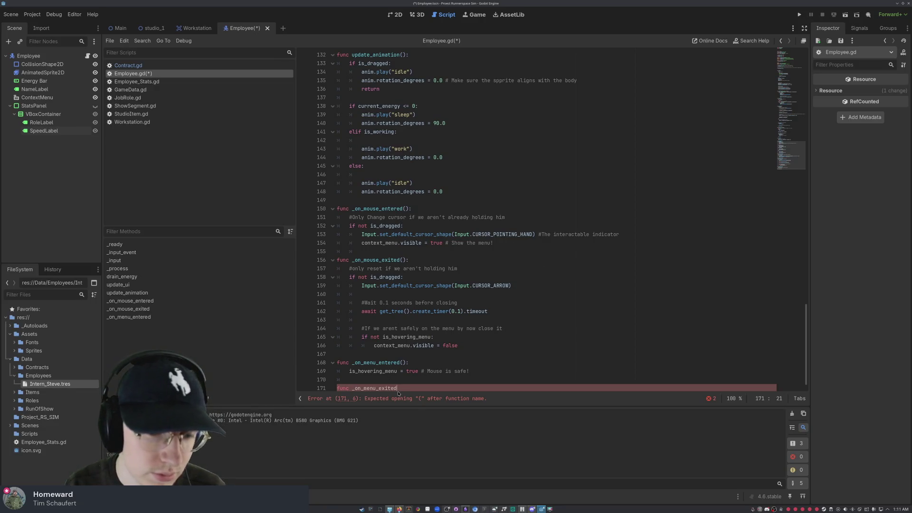
pyautogui.scroll(-1, 403, 390)
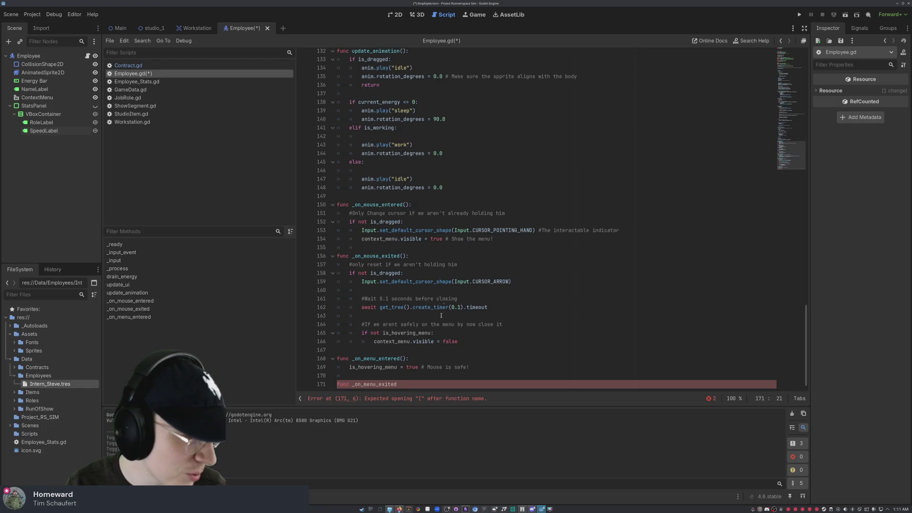
pyautogui.scroll(1, 474, 289)
pyautogui.scroll(3, 470, 266)
pyautogui.scroll(-3, 473, 257)
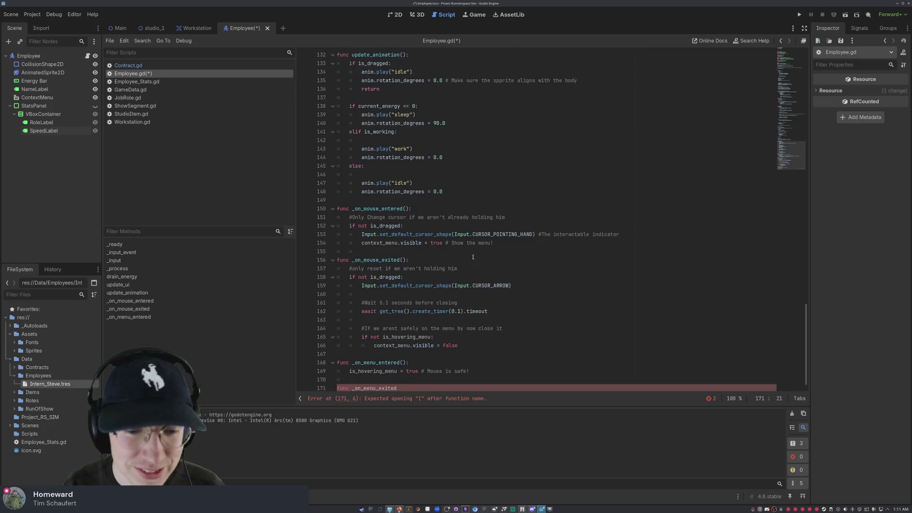
pyautogui.scroll(-1, 406, 377)
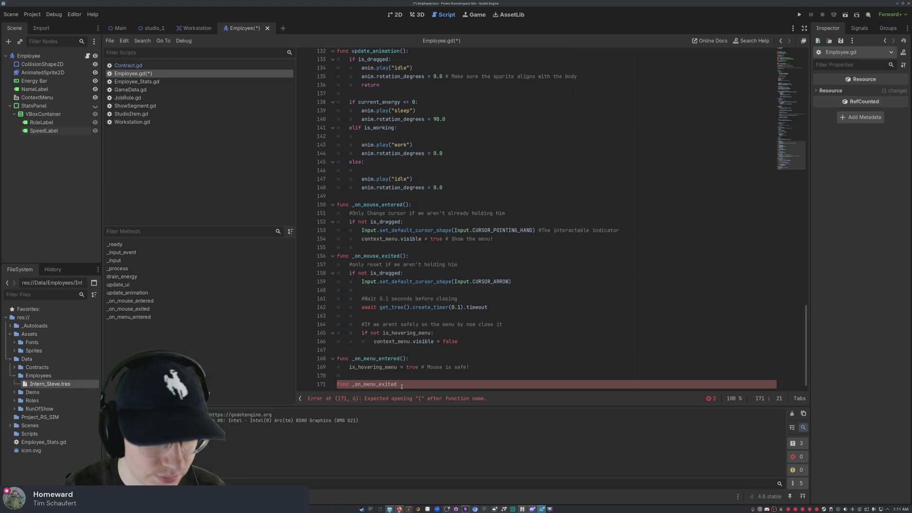
pyautogui.write('():')
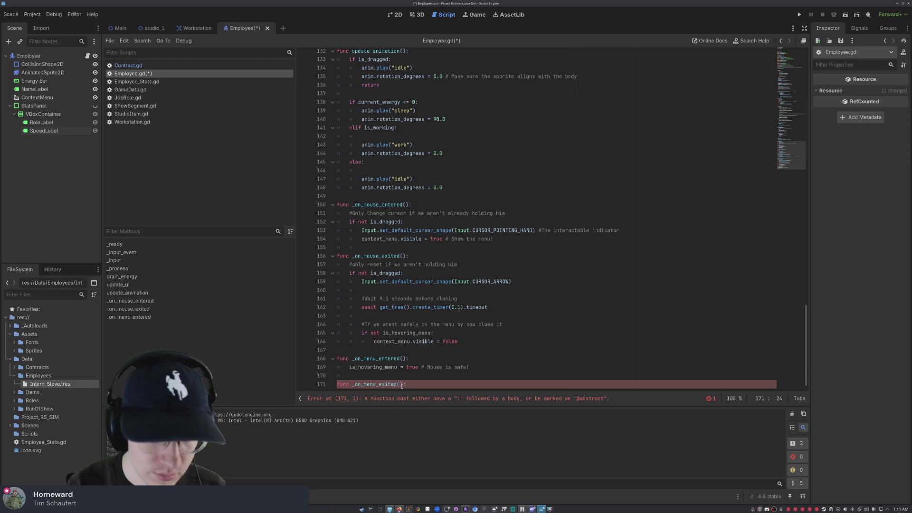
pyautogui.press('Return')
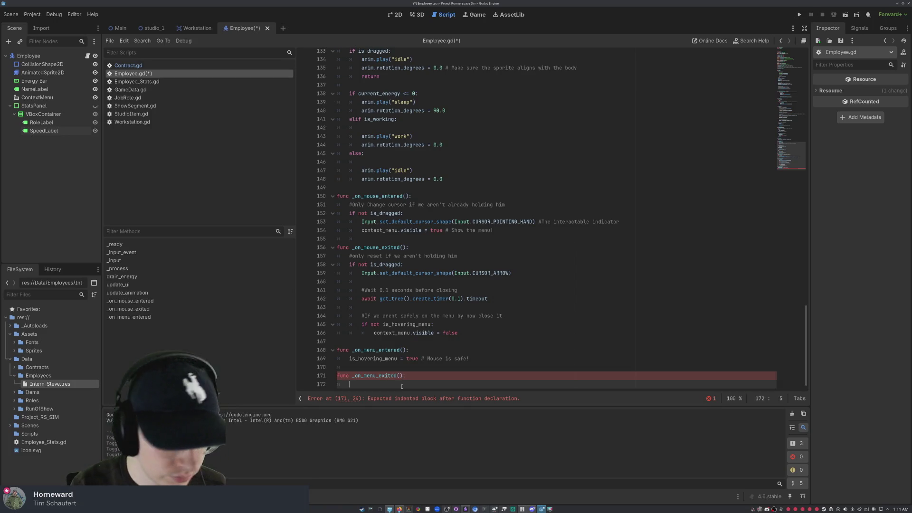
pyautogui.write('is_hovering_menu = fa')
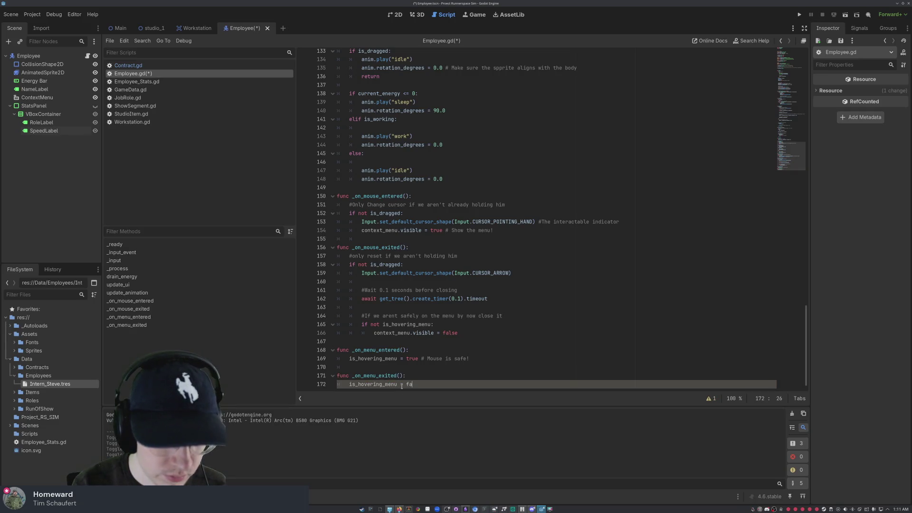
pyautogui.write('lse # Mouse left ')
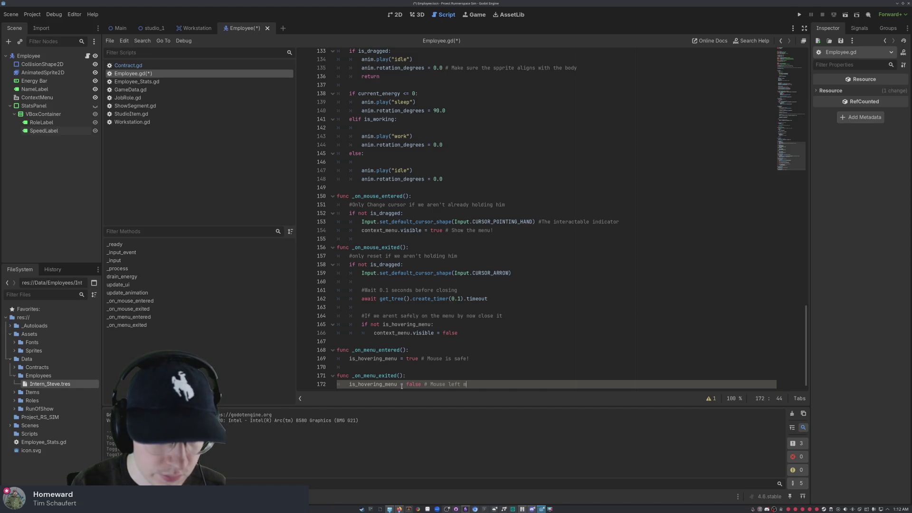
pyautogui.write('menu')
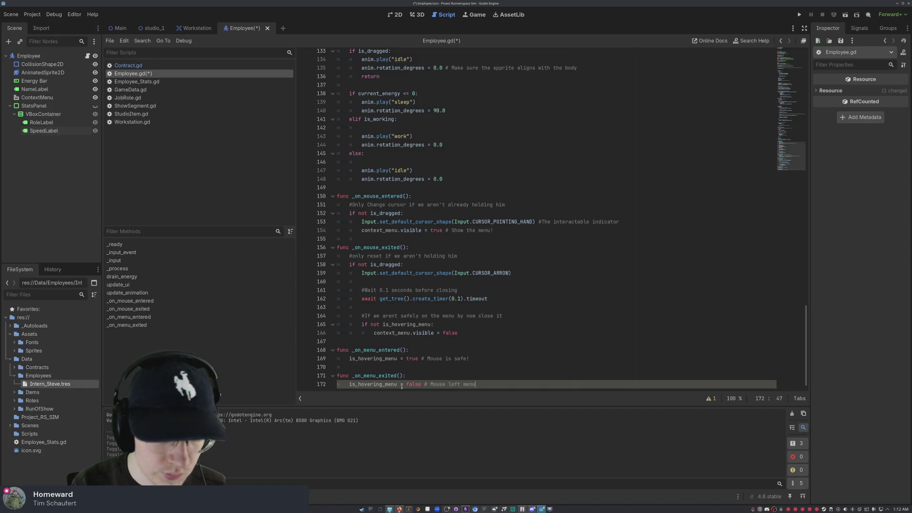
# Step: Add 'context_menu.visible = false # Bye bye menu' and save Employee.gd
pyautogui.press('Return')
pyautogui.write('context')
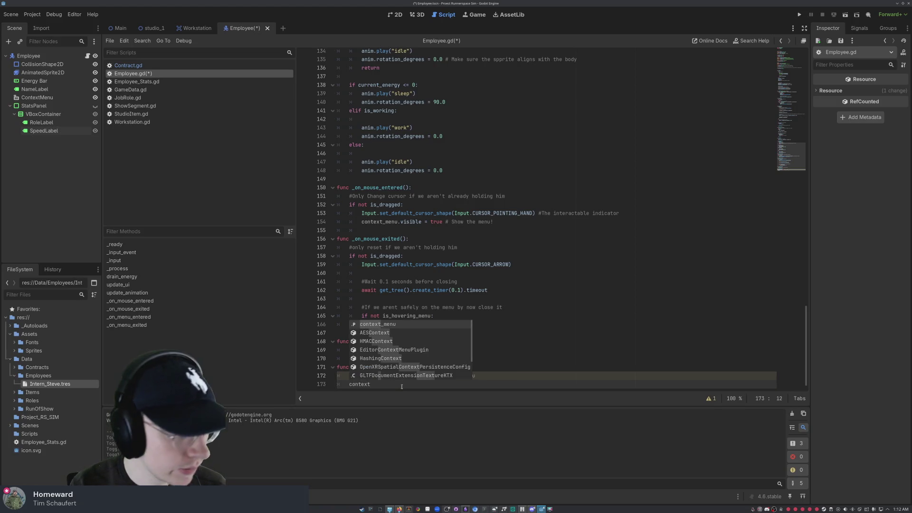
pyautogui.write('_menu')
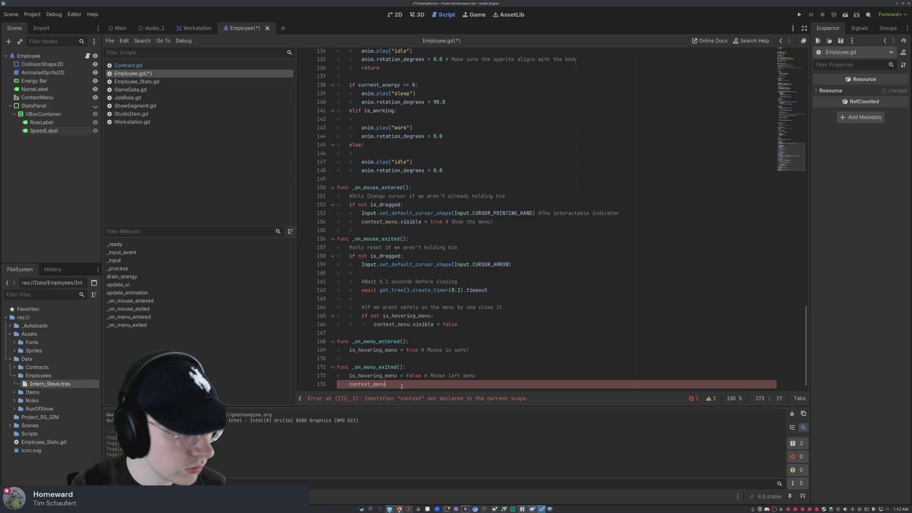
pyautogui.write('.visib')
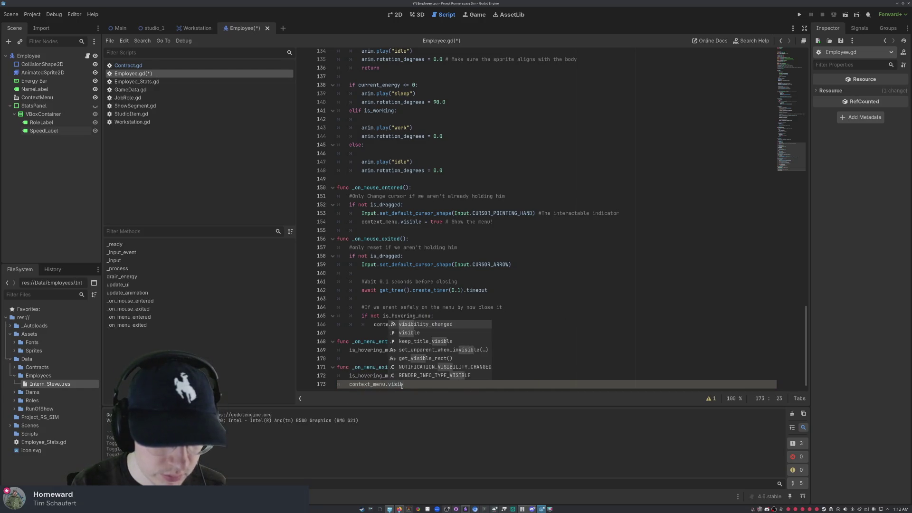
pyautogui.write('le = ')
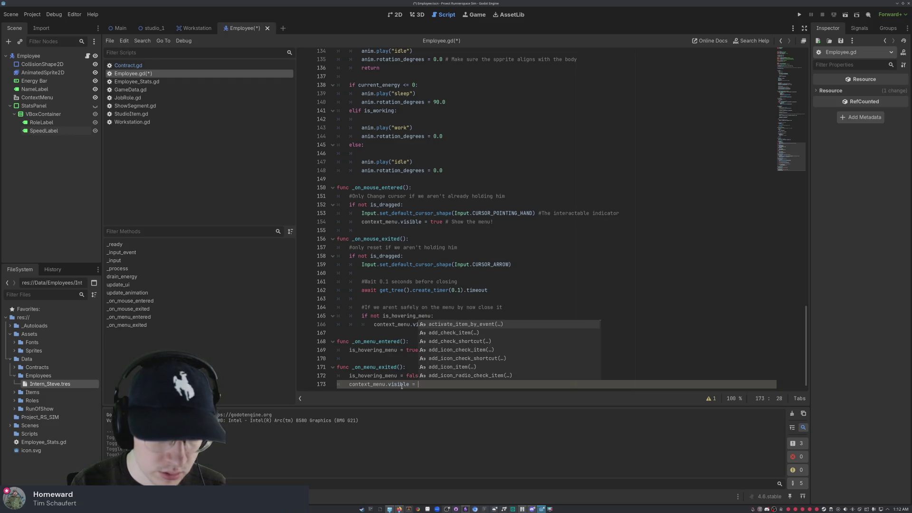
pyautogui.write('false #')
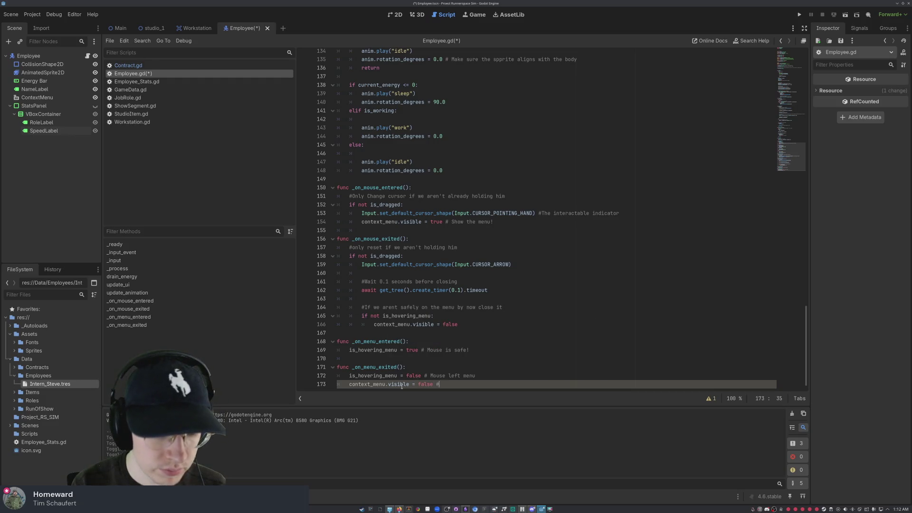
pyautogui.write(' Bue ')
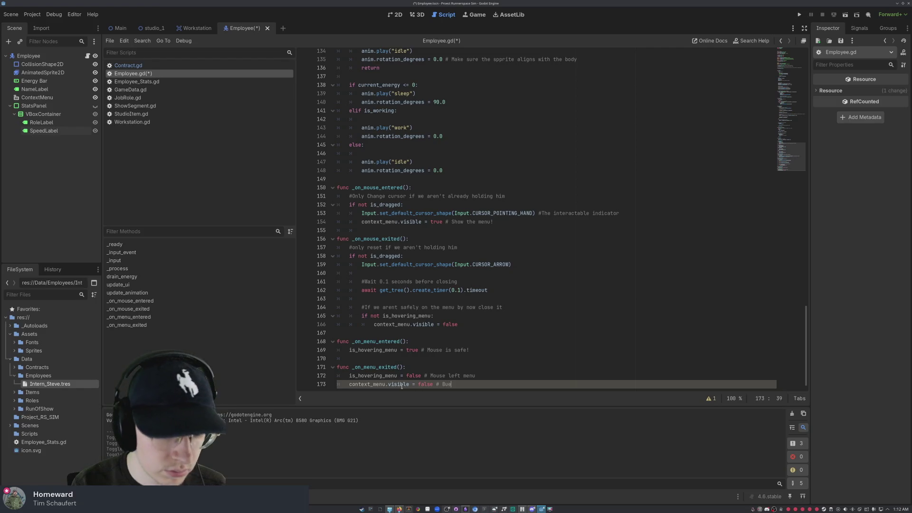
pyautogui.write('bye')
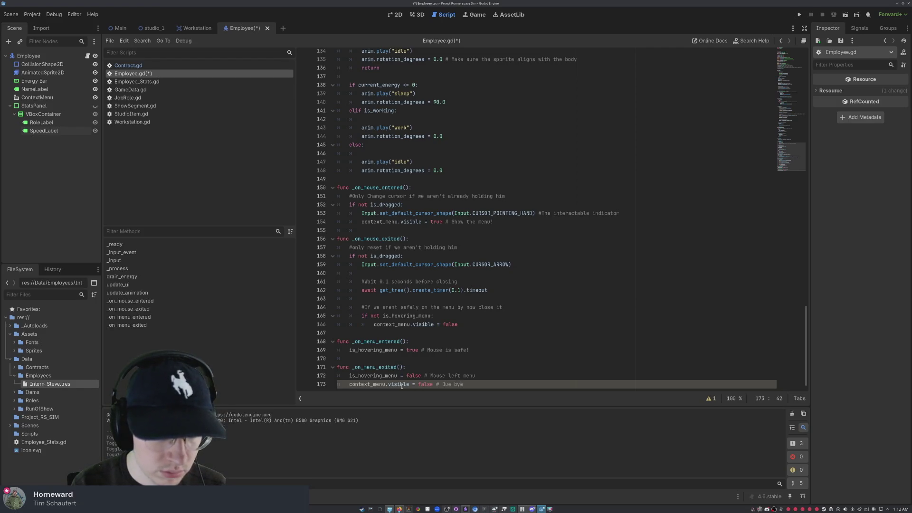
pyautogui.press('BackSpace')
pyautogui.press('BackSpace')
pyautogui.write('ye ')
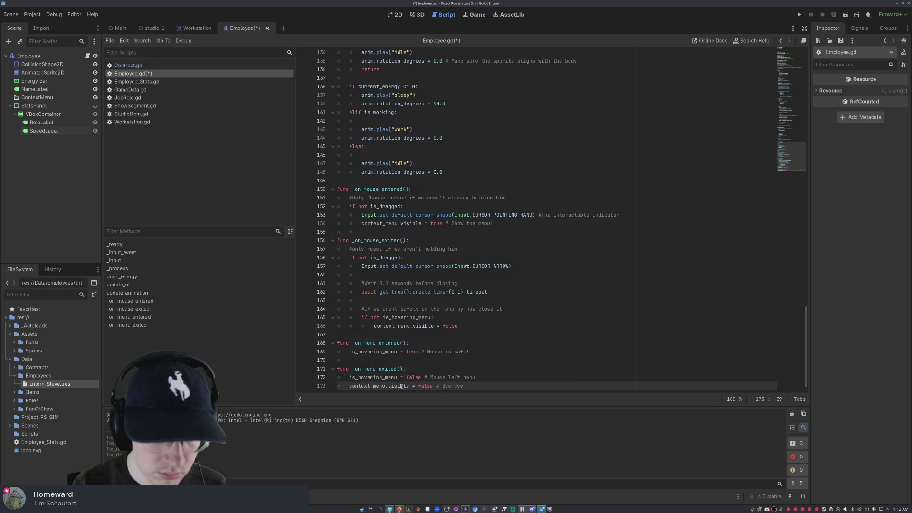
pyautogui.write('menu')
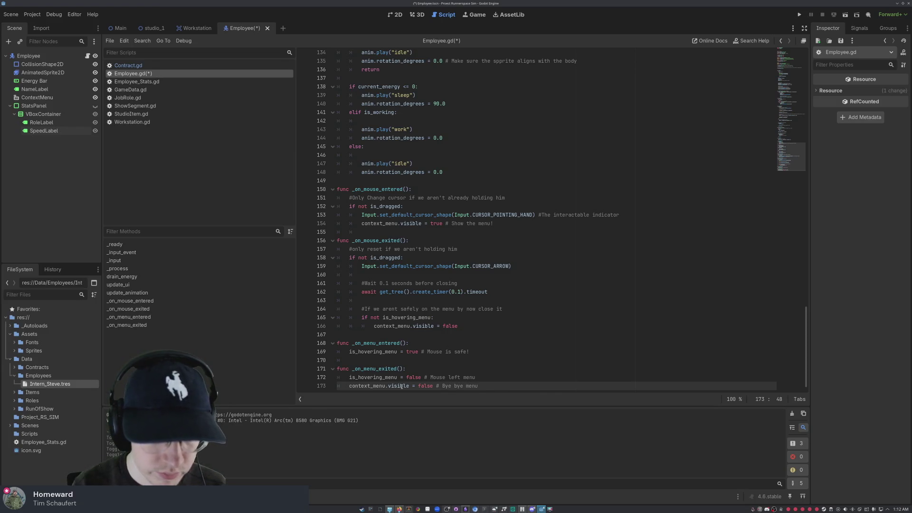
pyautogui.hotkey('ctrl', 's')
pyautogui.click(400, 300)
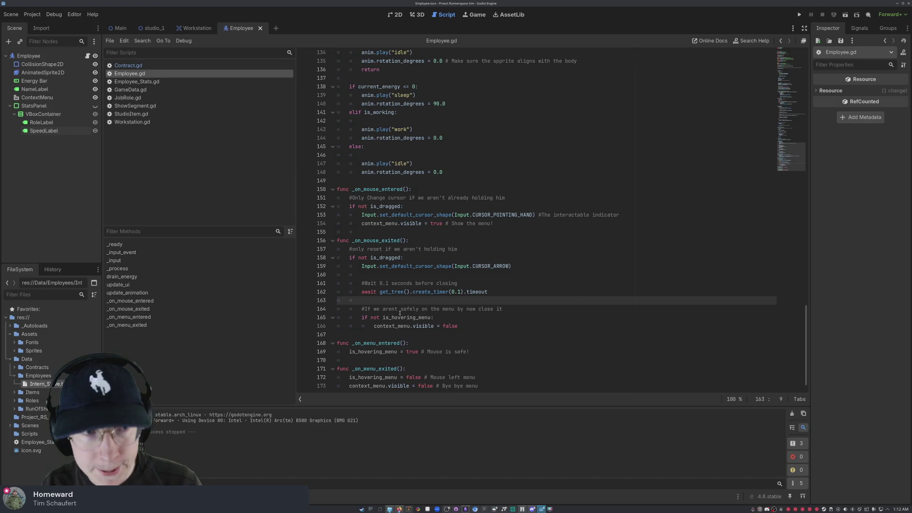
# Step: Test-run the project and the current scene, stopping and relaunching the game between runs
pyautogui.click(800, 15)
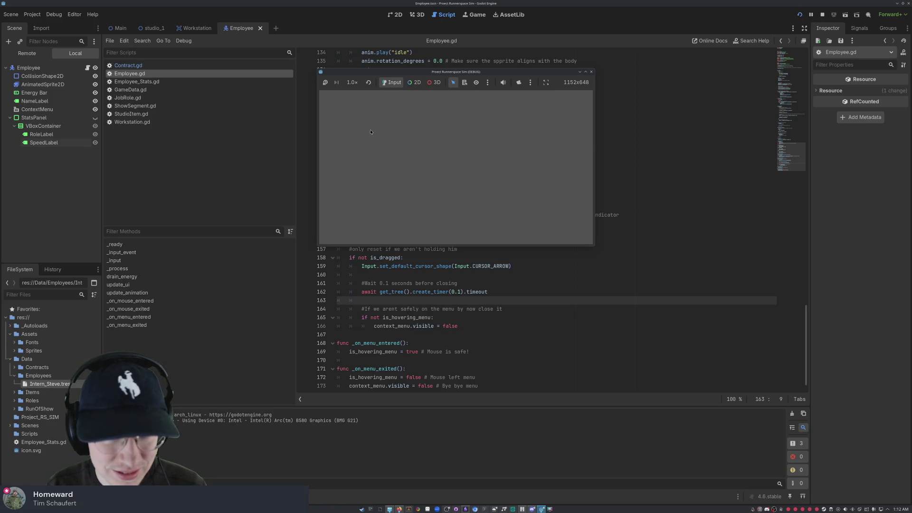
pyautogui.click(592, 71)
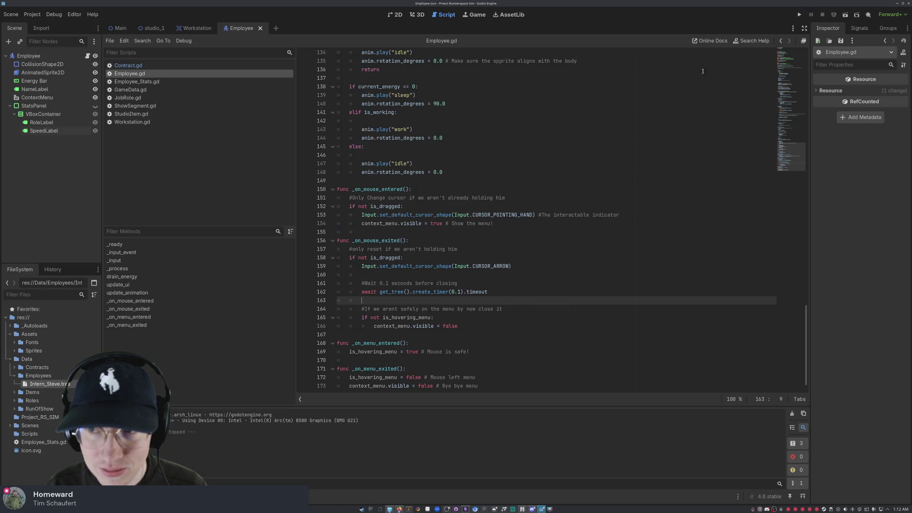
pyautogui.click(845, 15)
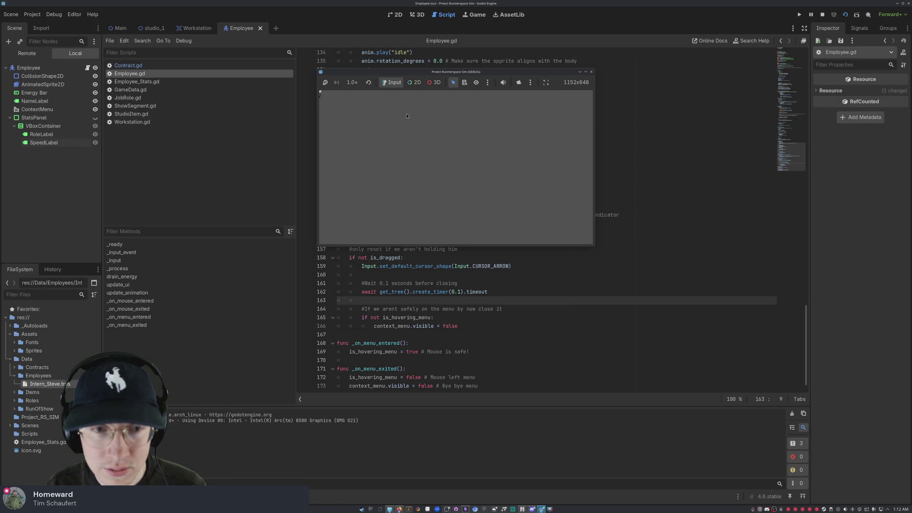
pyautogui.moveTo(318, 98); pyautogui.dragTo(256, 98)
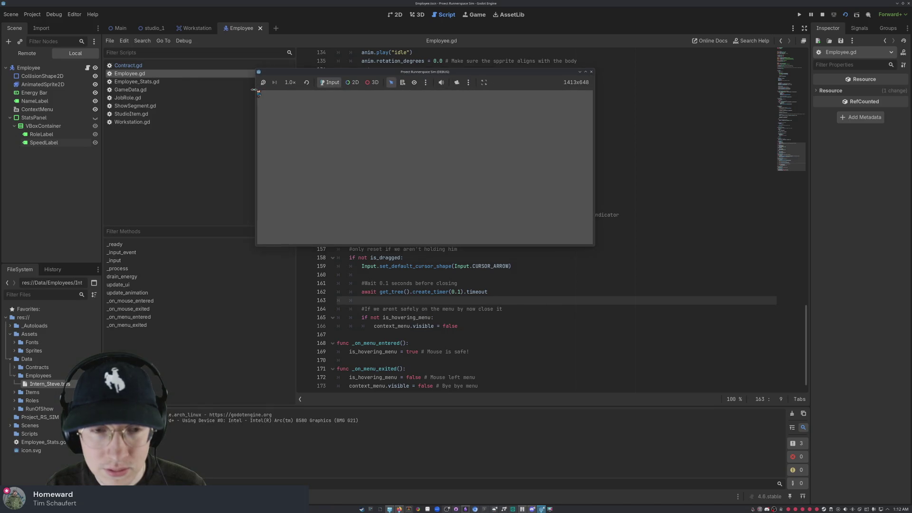
pyautogui.click(591, 72)
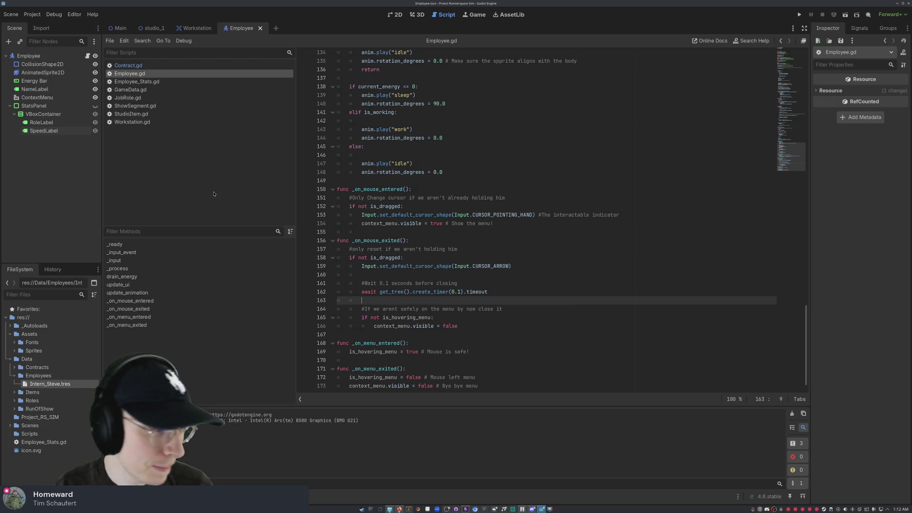
pyautogui.scroll(-1, 429, 286)
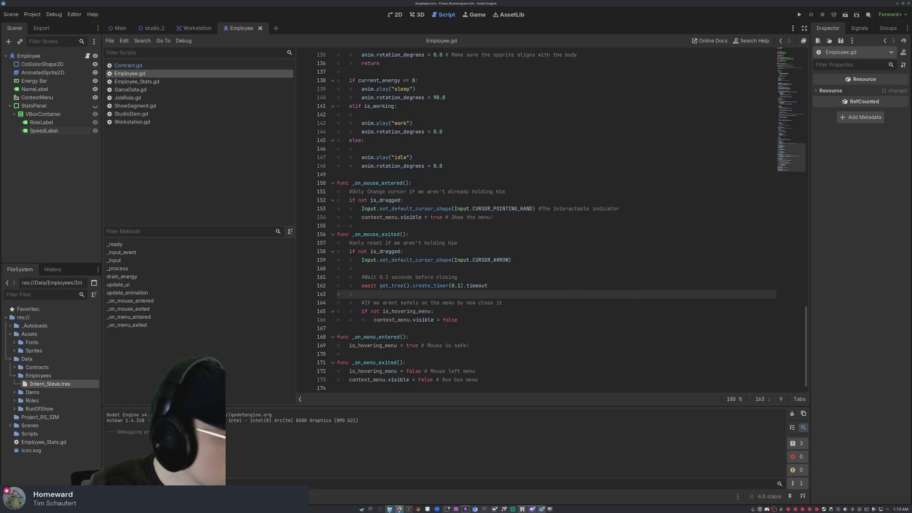
pyautogui.click(799, 14)
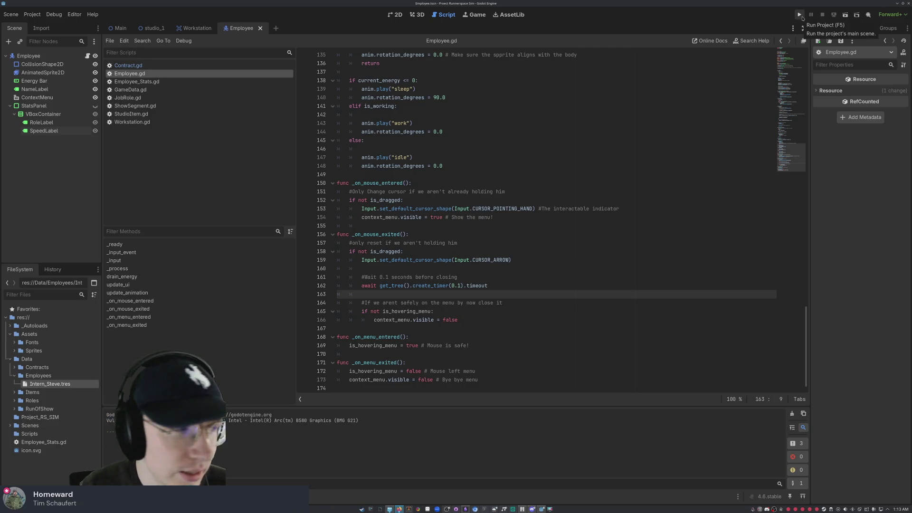
pyautogui.click(800, 15)
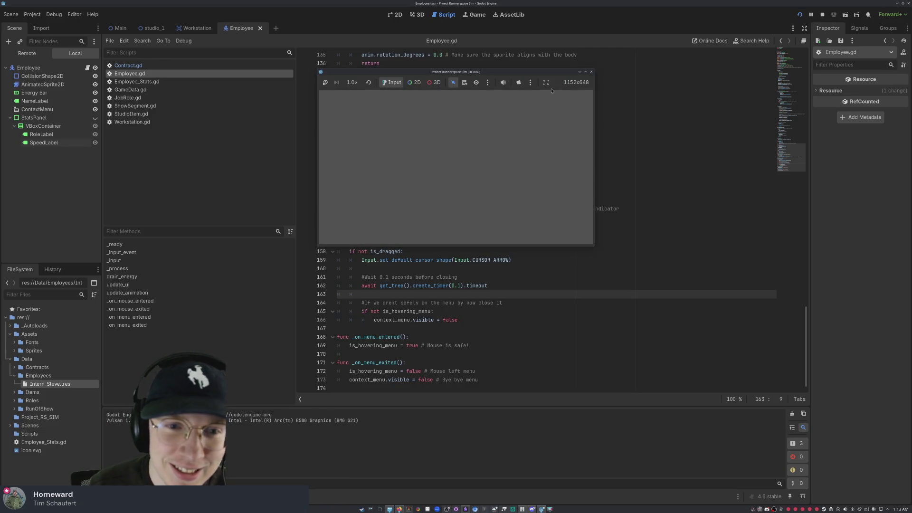
# Step: Rerun with F5, open and dismiss the employee's context menu several times, then stop the game
pyautogui.click(591, 72)
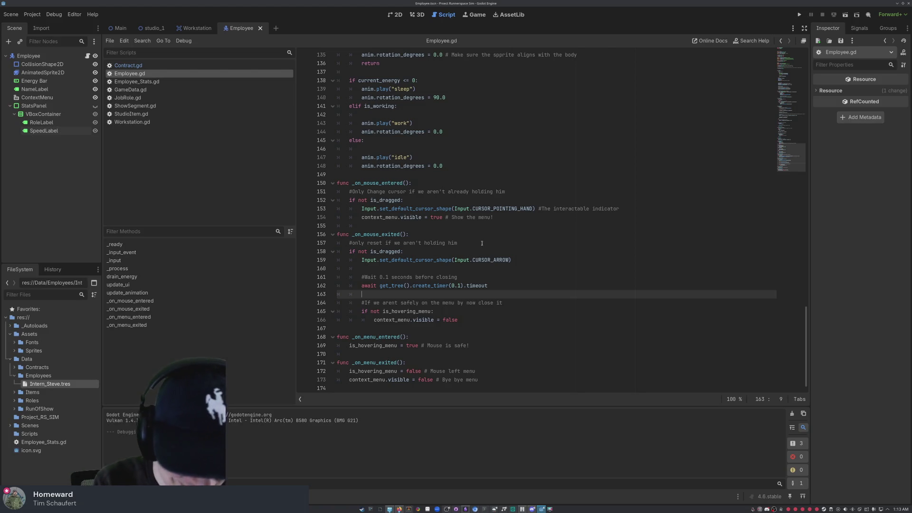
pyautogui.press('F5')
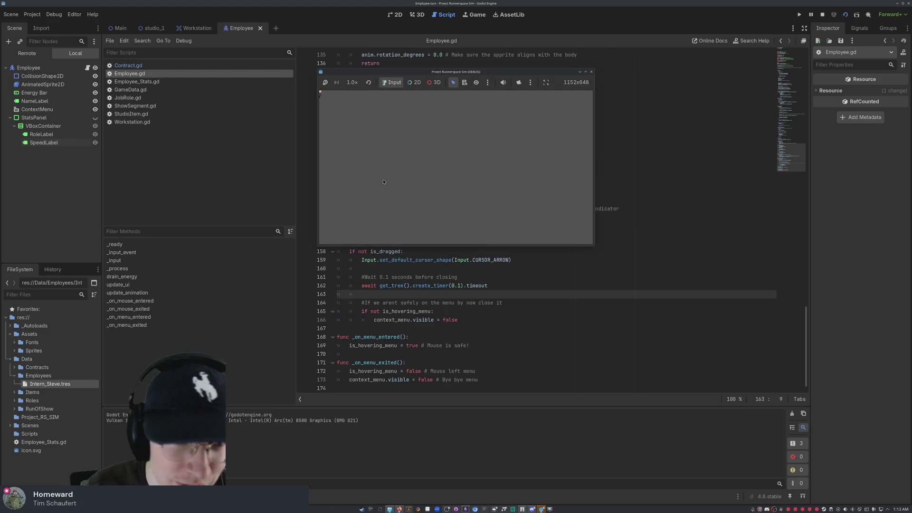
pyautogui.rightClick(327, 97)
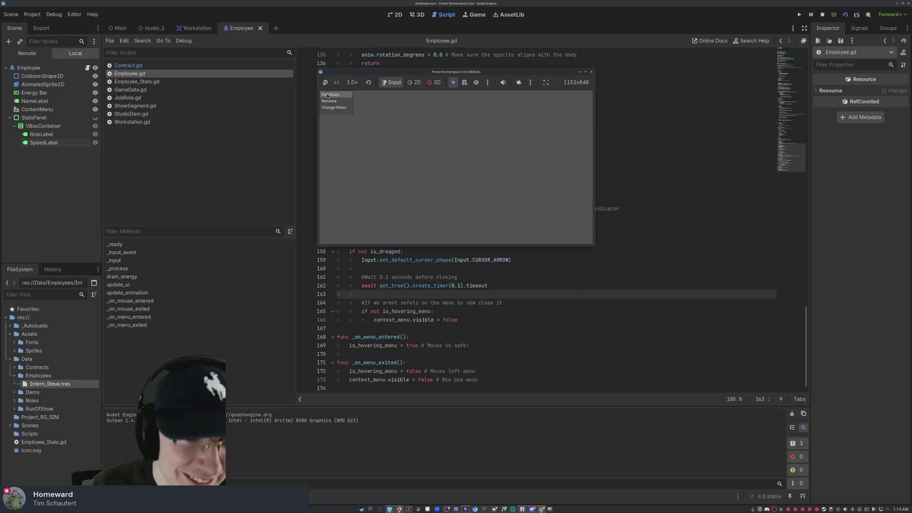
pyautogui.click(373, 153)
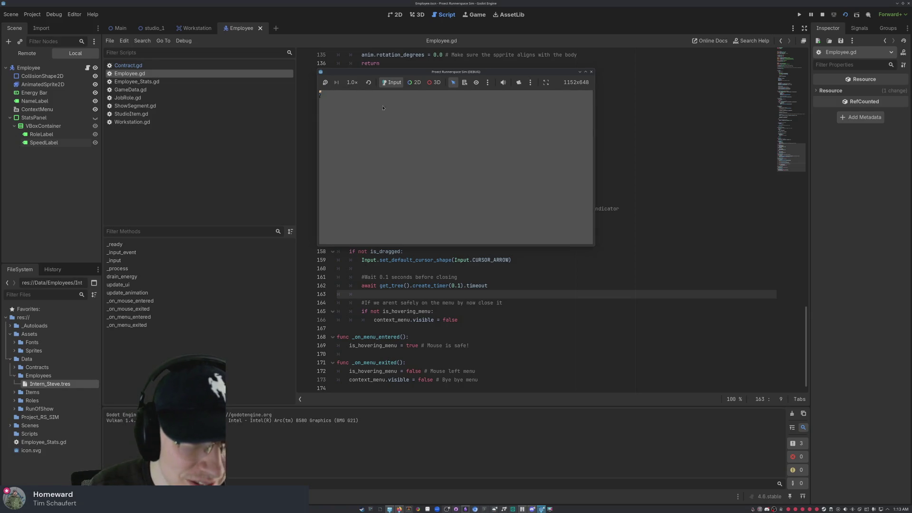
pyautogui.rightClick(320, 93)
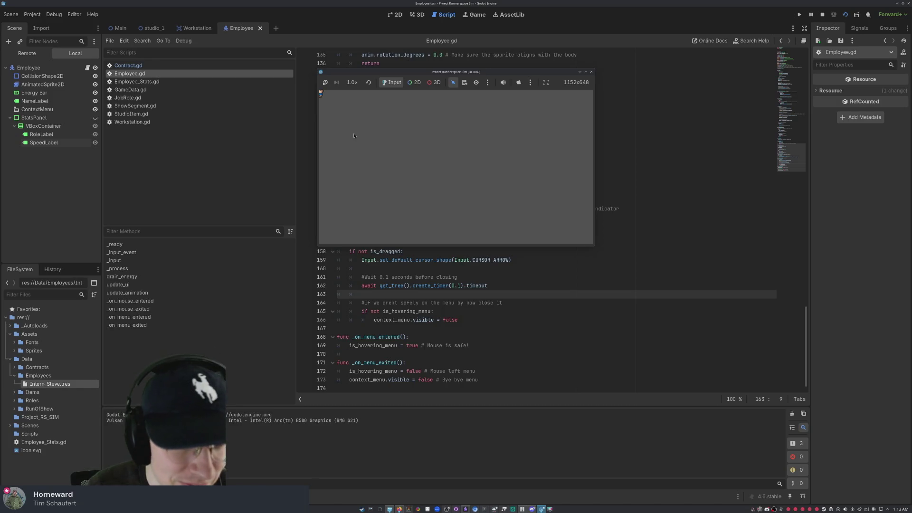
pyautogui.rightClick(323, 93)
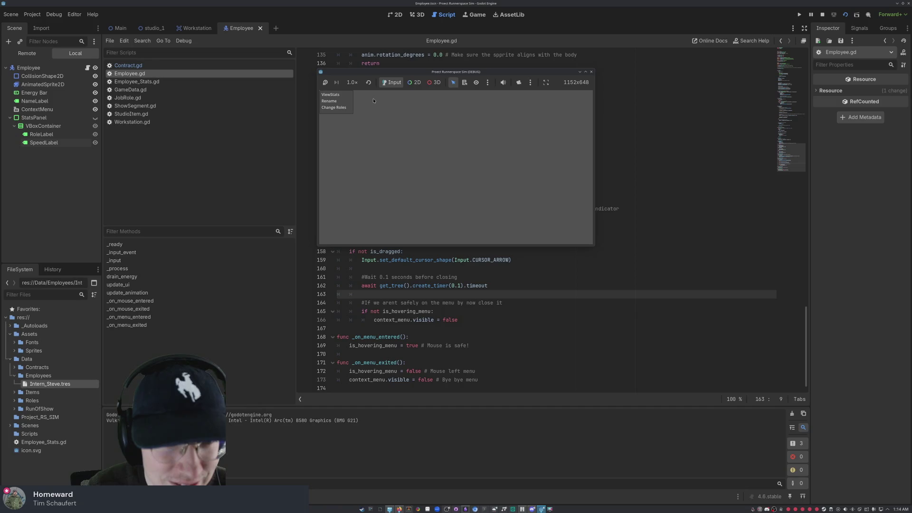
pyautogui.click(388, 168)
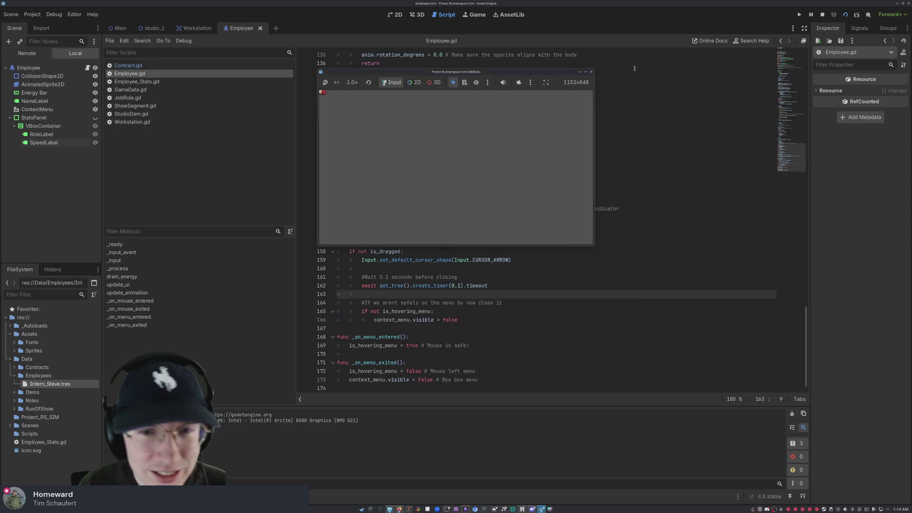
pyautogui.click(592, 72)
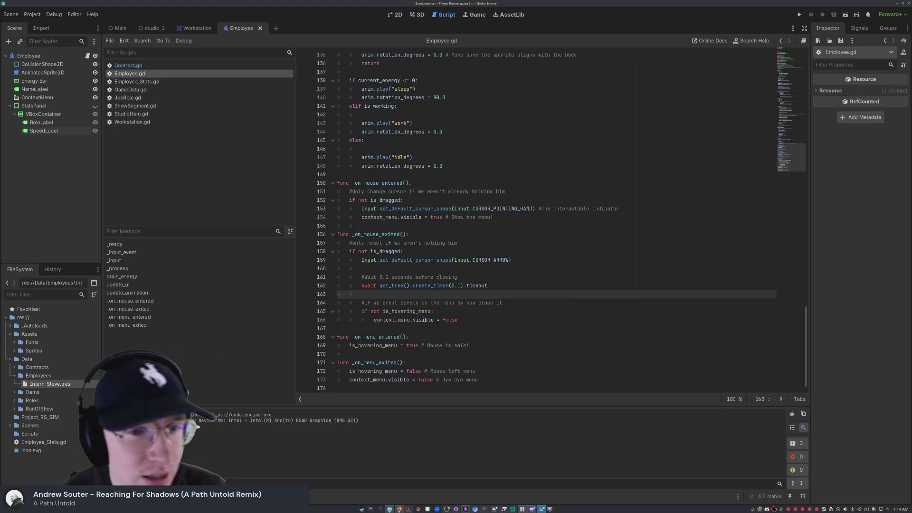
# Step: Switch to the 2D view and flip between the Main and Employee tabs, ending on Main
pyautogui.hotkey('ctrl', 'F1')
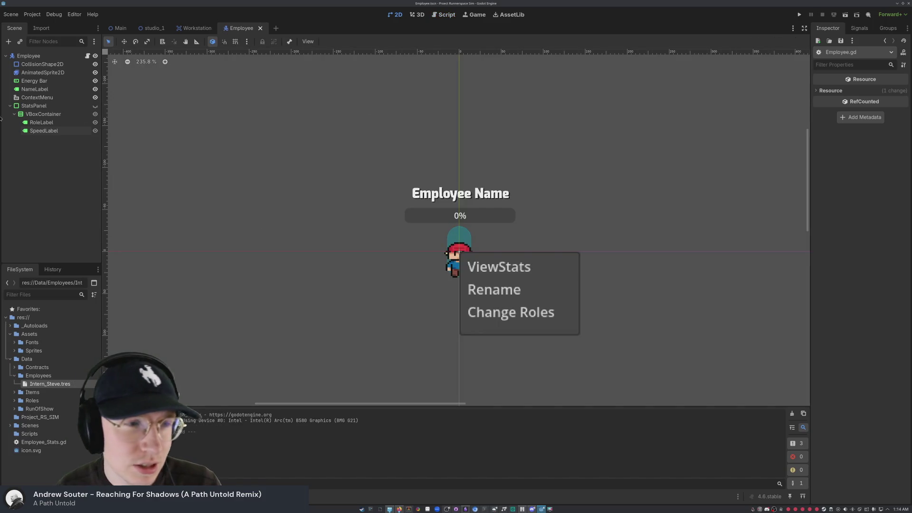
pyautogui.scroll(-5, 257, 209)
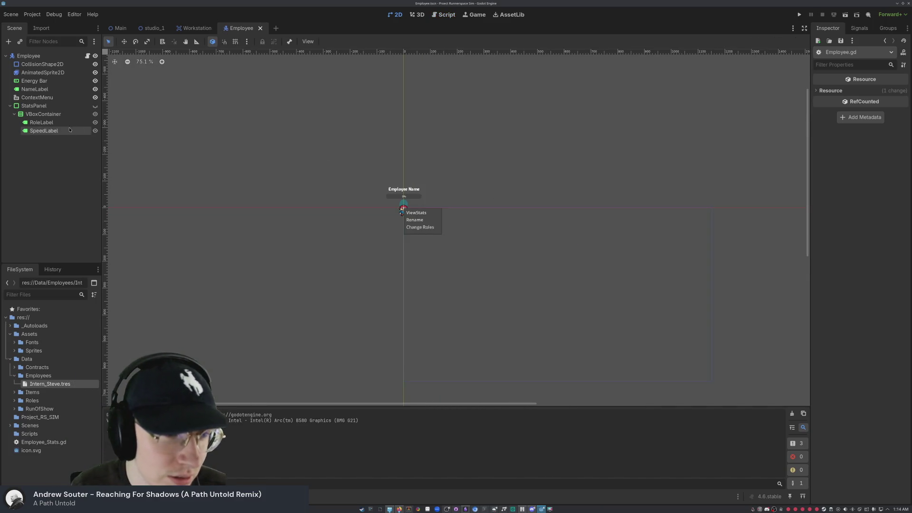
pyautogui.click(119, 30)
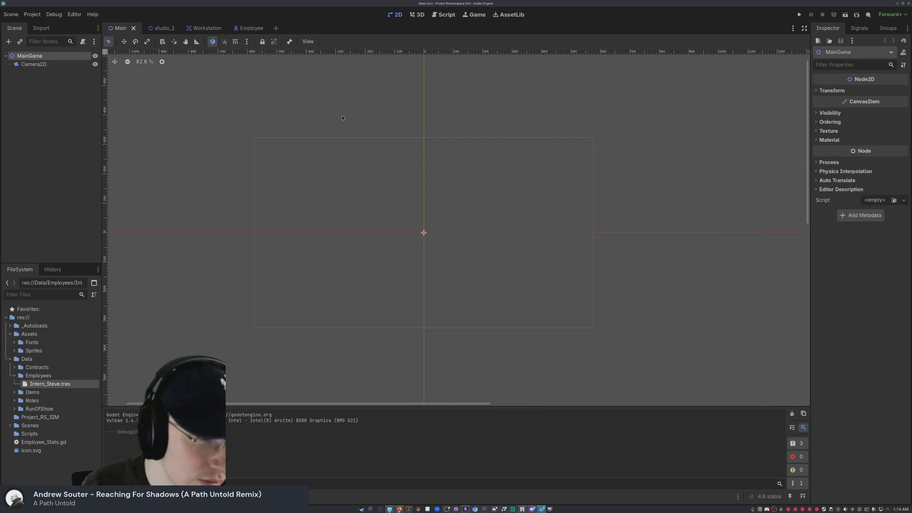
pyautogui.click(249, 29)
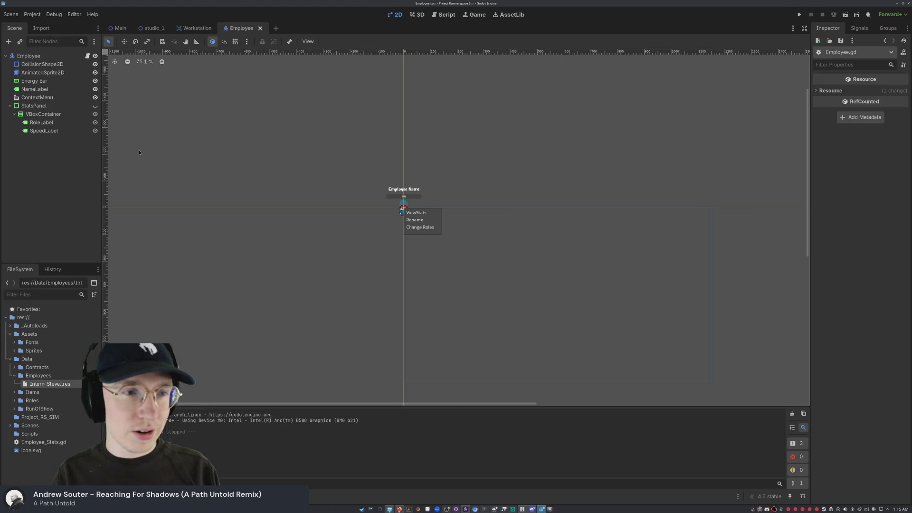
pyautogui.click(117, 28)
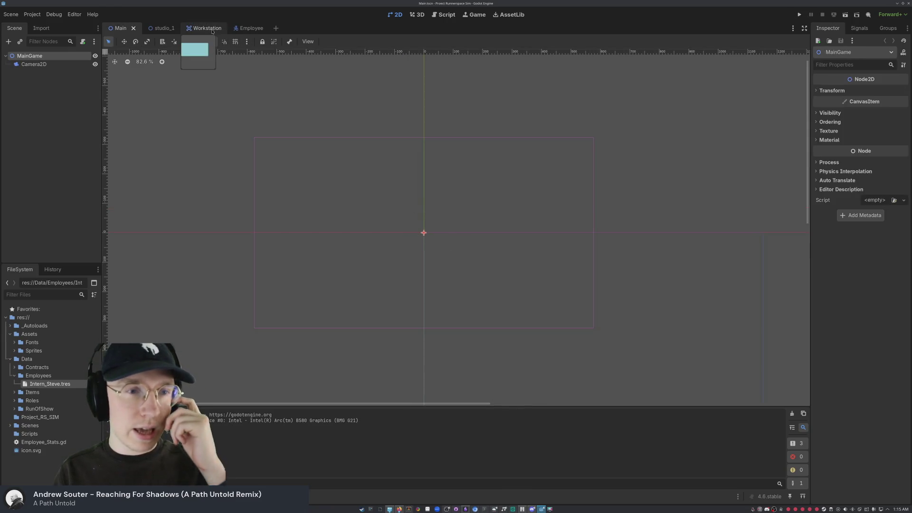
# Step: Move the Employee root node to around (303, 209) with the Move tool
pyautogui.click(252, 29)
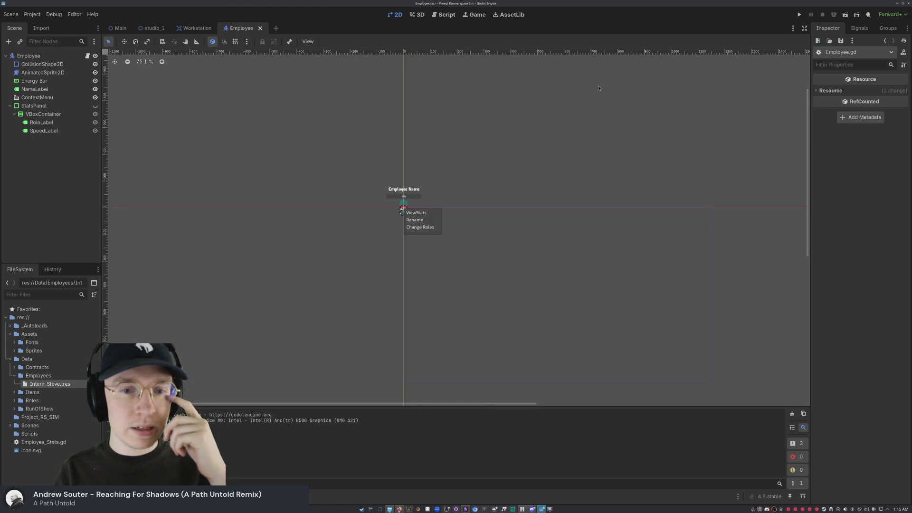
pyautogui.click(45, 56)
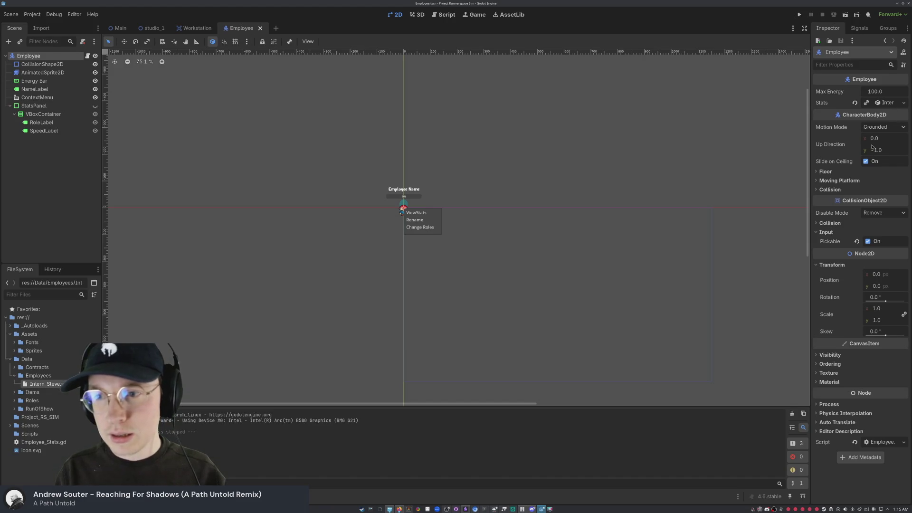
pyautogui.click(124, 41)
pyautogui.moveTo(399, 209); pyautogui.dragTo(499, 273)
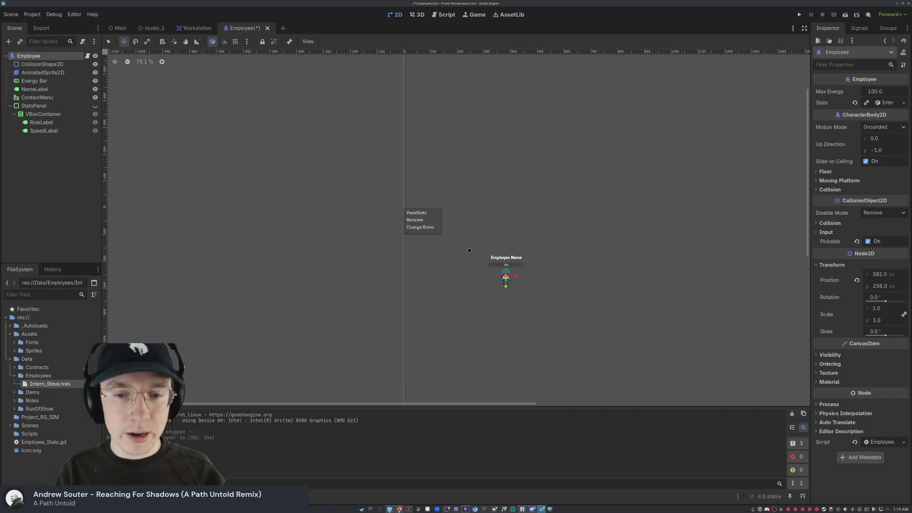
pyautogui.hotkey('ctrl', 'z')
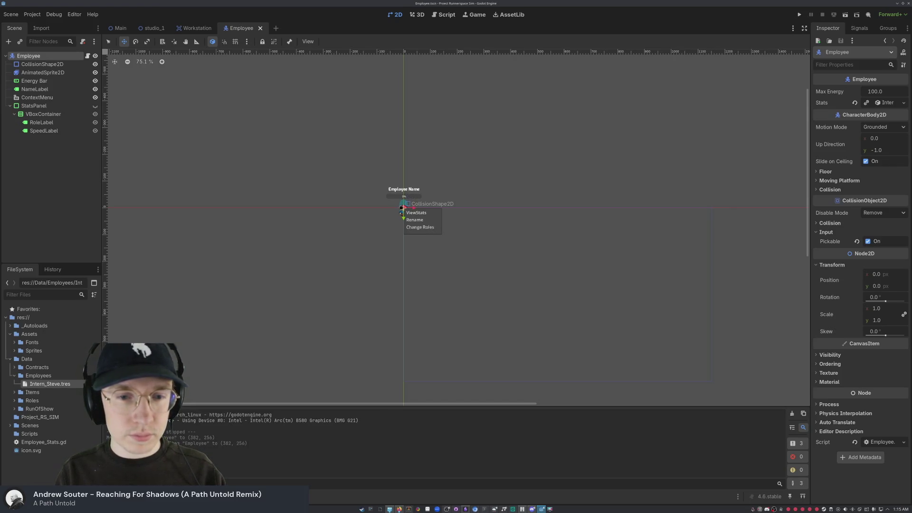
pyautogui.moveTo(402, 208)
pyautogui.mouseDown()
pyautogui.moveTo(430, 213)
pyautogui.moveTo(483, 264)
pyautogui.mouseUp()
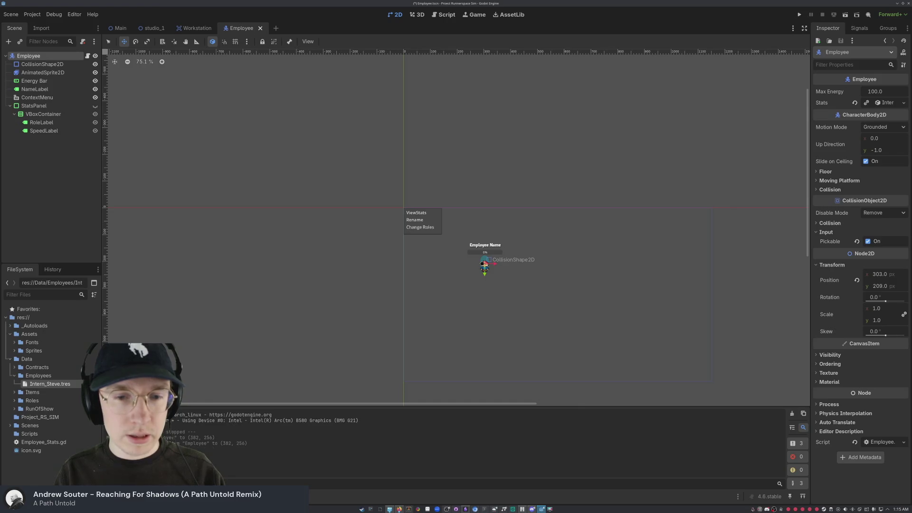
# Step: Run the Employee scene to test the intern's right-click menu, then stop and undo the move
pyautogui.click(846, 14)
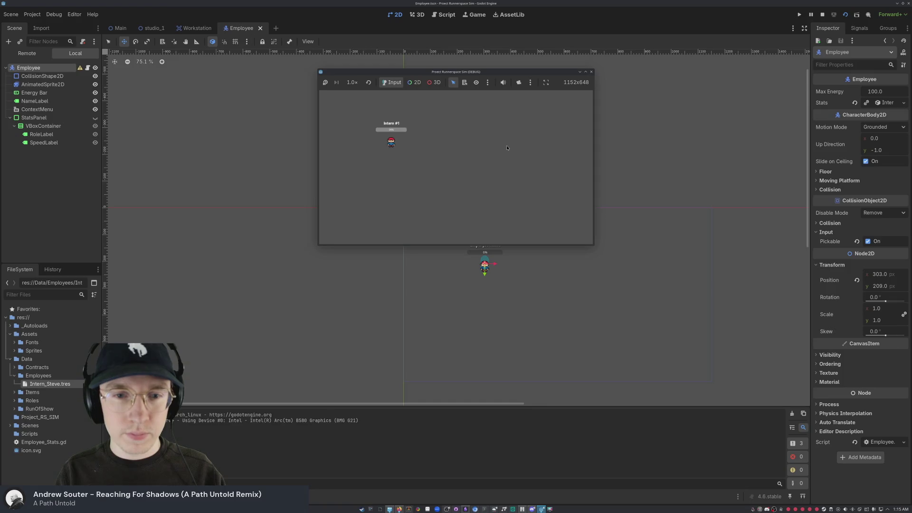
pyautogui.rightClick(396, 141)
pyautogui.click(395, 142)
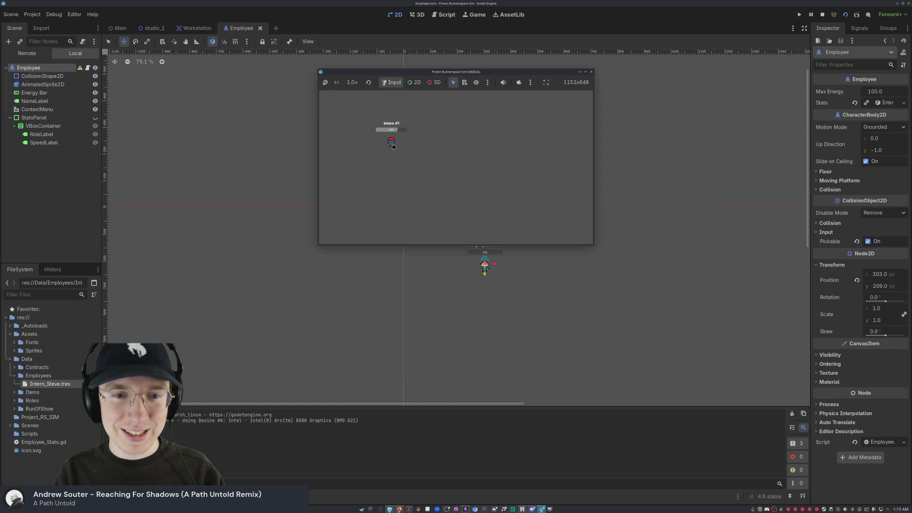
pyautogui.click(580, 73)
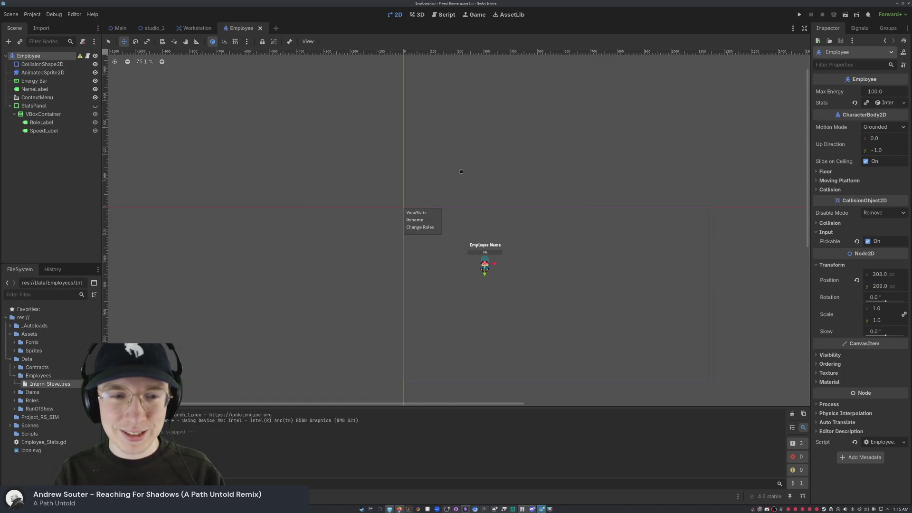
pyautogui.hotkey('ctrl', 'z')
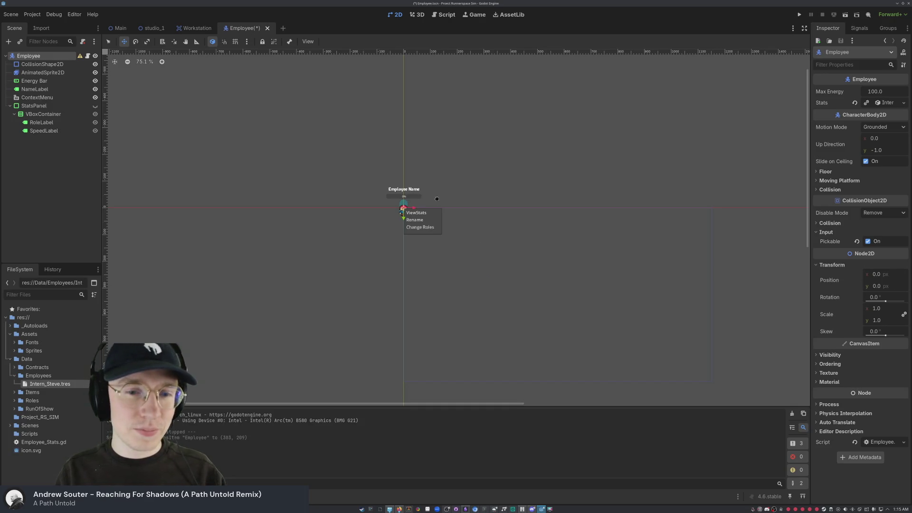
# Step: Nudge the Employee slightly upward from the origin and deselect it
pyautogui.moveTo(403, 209); pyautogui.dragTo(403, 203)
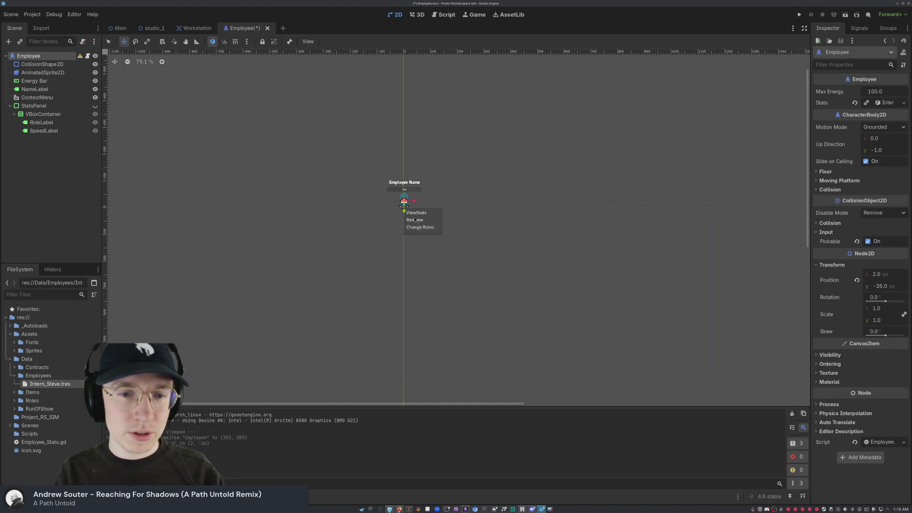
pyautogui.click(314, 171)
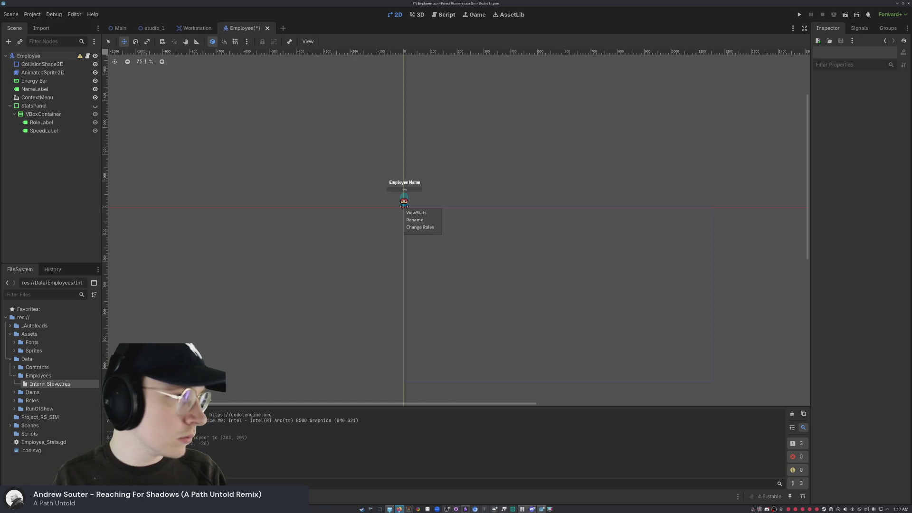
# Step: In the studio_1 scene, pan the view down over the Floor grid and return to the Select tool
pyautogui.click(151, 28)
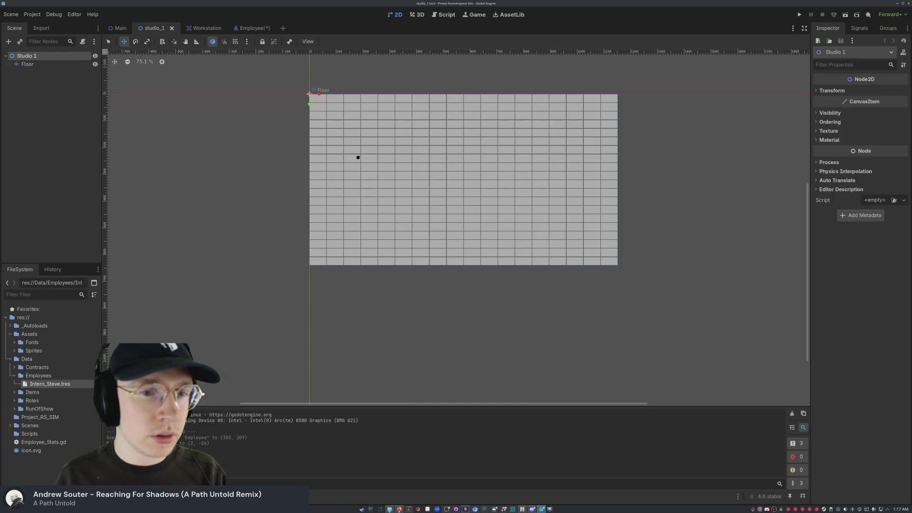
pyautogui.scroll(4, 460, 174)
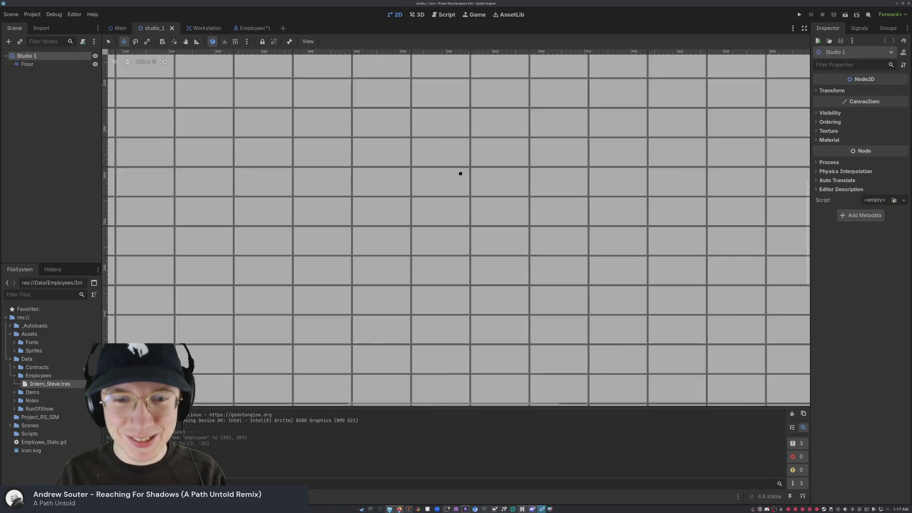
pyautogui.scroll(-5, 460, 173)
pyautogui.scroll(2, 456, 178)
pyautogui.scroll(-1, 447, 175)
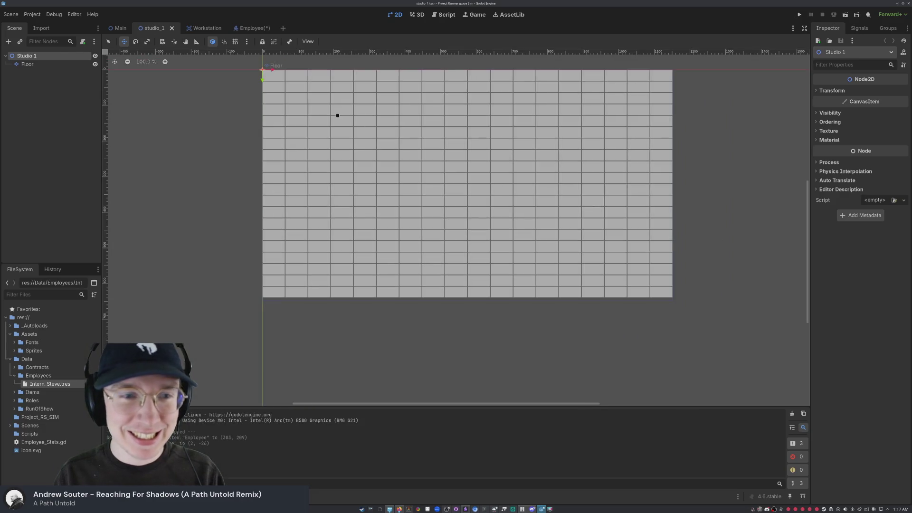
pyautogui.moveTo(413, 92)
pyautogui.mouseDown()
pyautogui.moveTo(407, 122)
pyautogui.moveTo(431, 139)
pyautogui.moveTo(415, 157)
pyautogui.moveTo(415, 144)
pyautogui.mouseUp()
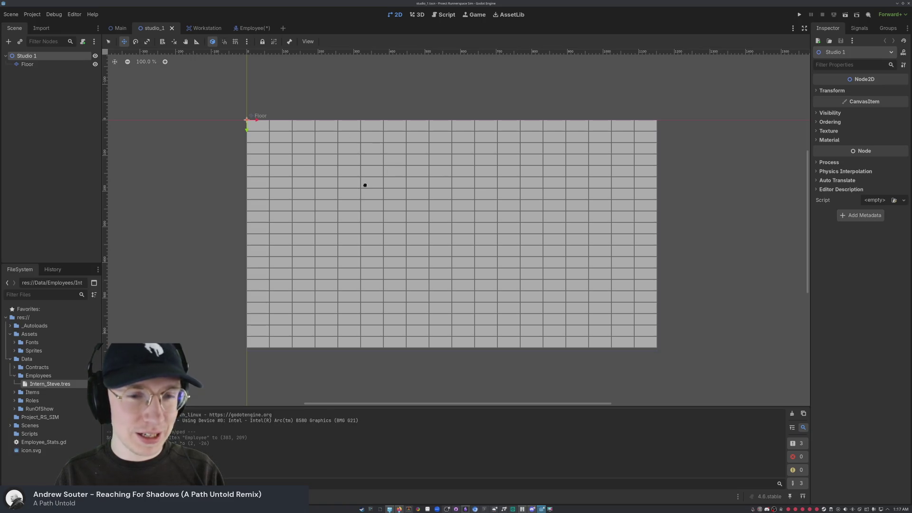
pyautogui.press('q')
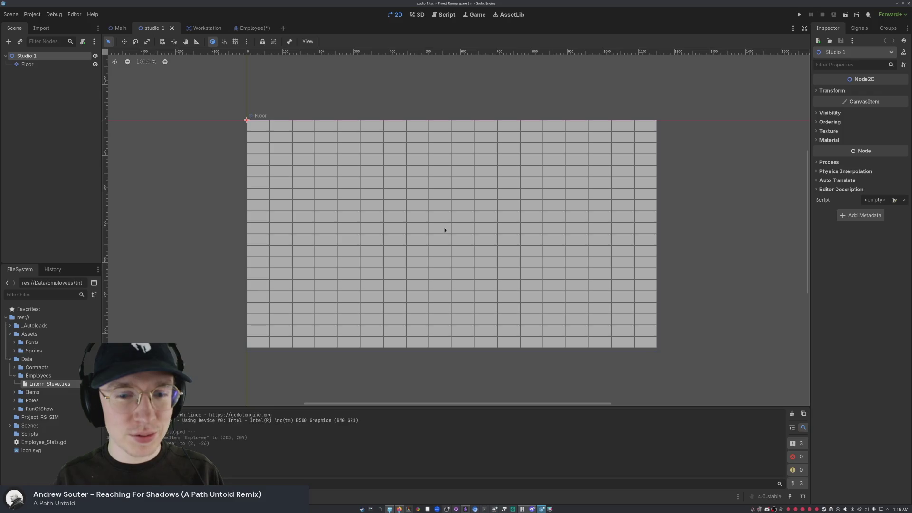
# Step: Reposition the view around the Floor grid, then bring up the Main scene
pyautogui.moveTo(445, 224)
pyautogui.mouseDown()
pyautogui.moveTo(444, 239)
pyautogui.moveTo(458, 234)
pyautogui.moveTo(471, 190)
pyautogui.moveTo(422, 197)
pyautogui.moveTo(429, 207)
pyautogui.mouseUp()
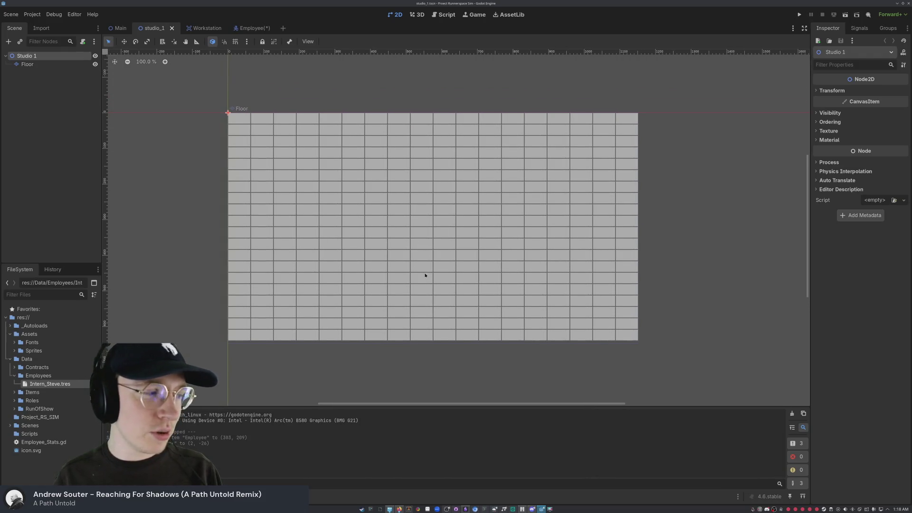
pyautogui.scroll(-2, 433, 218)
pyautogui.scroll(4, 439, 218)
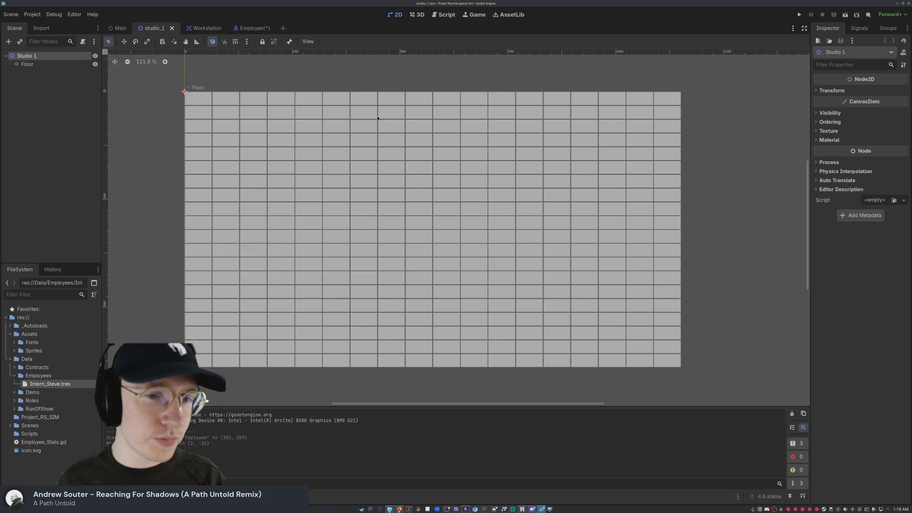
pyautogui.moveTo(311, 138)
pyautogui.mouseDown()
pyautogui.moveTo(423, 147)
pyautogui.moveTo(325, 141)
pyautogui.moveTo(265, 116)
pyautogui.mouseUp()
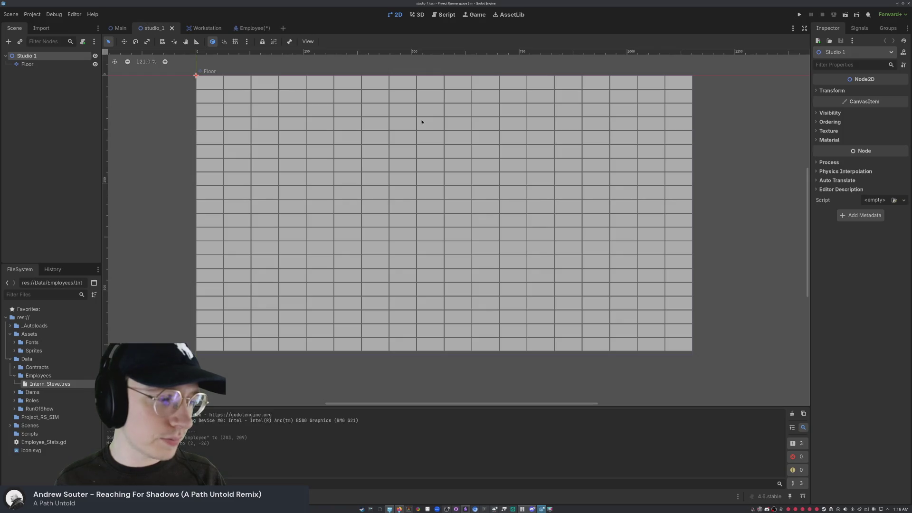
pyautogui.scroll(-2, 322, 158)
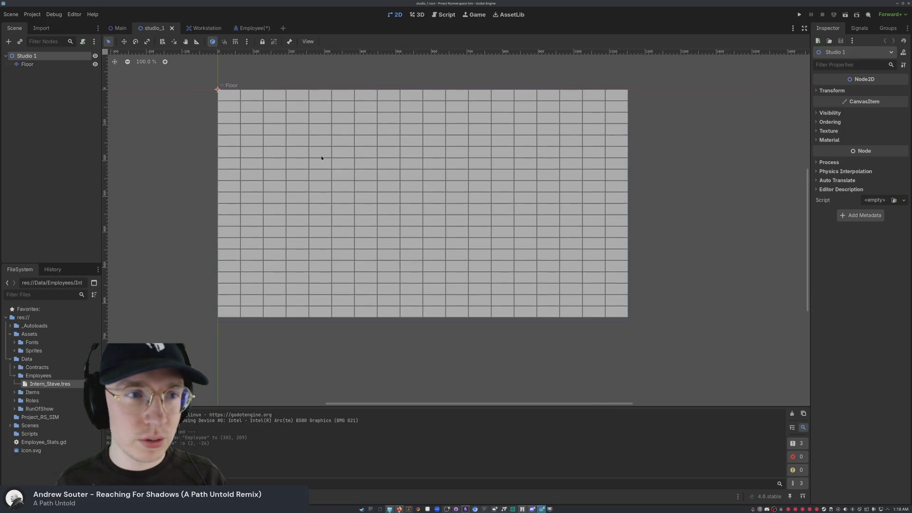
pyautogui.moveTo(274, 142); pyautogui.dragTo(329, 169)
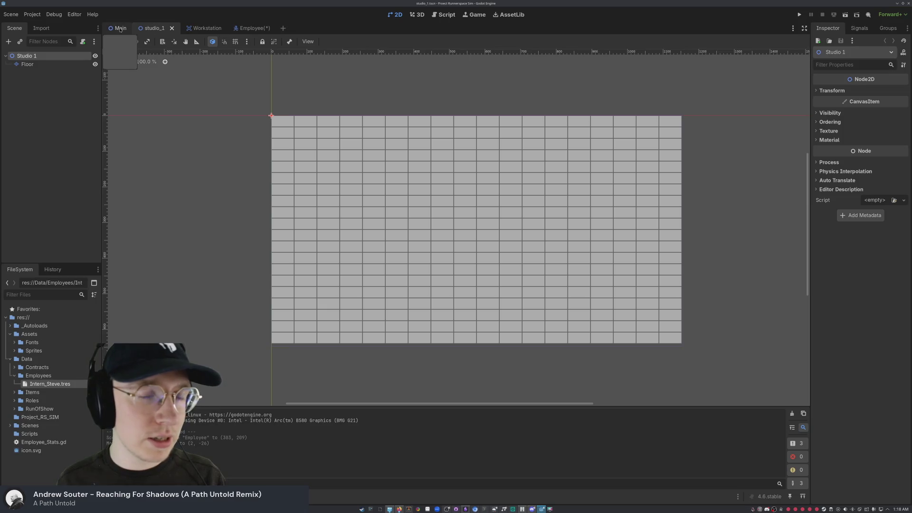
pyautogui.moveTo(512, 178); pyautogui.dragTo(468, 170)
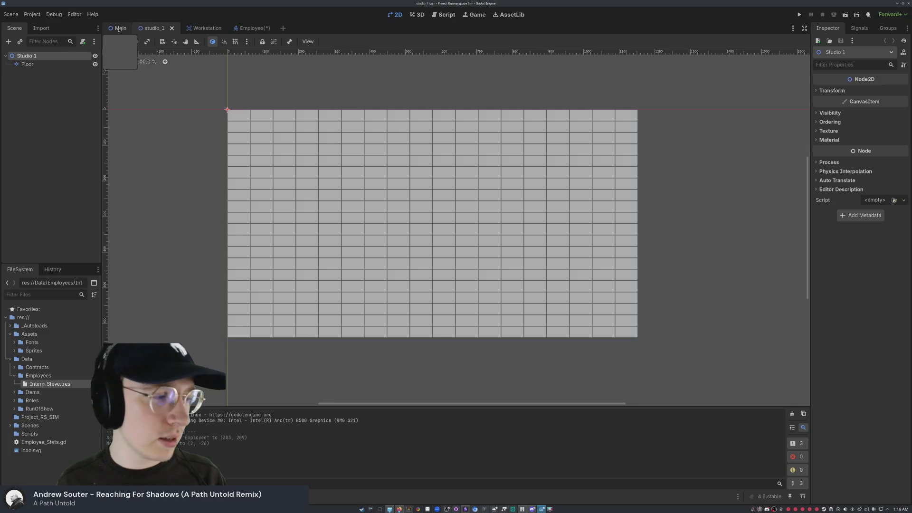
pyautogui.scroll(-1, 456, 208)
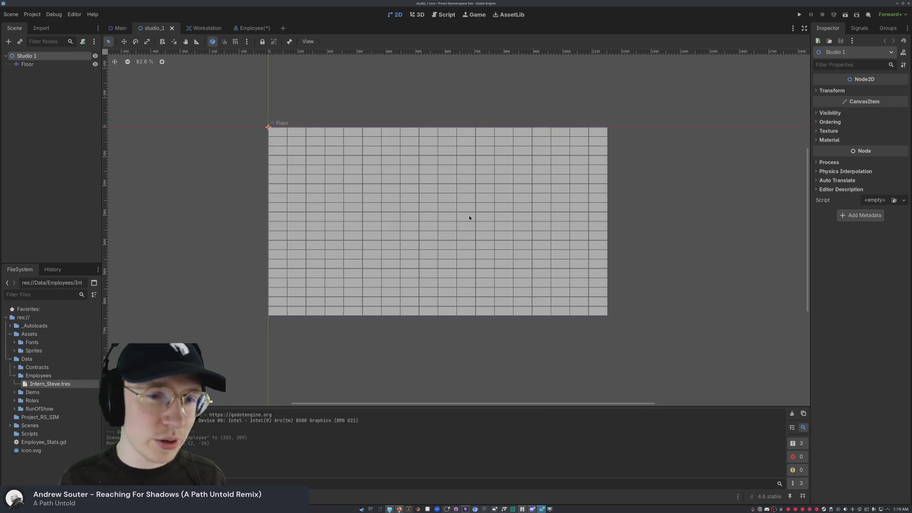
pyautogui.moveTo(437, 189); pyautogui.dragTo(372, 196)
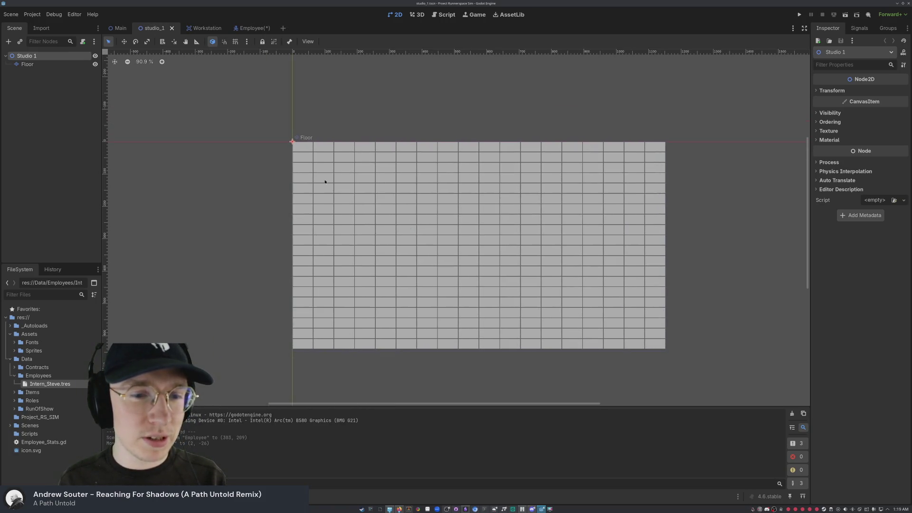
pyautogui.click(118, 29)
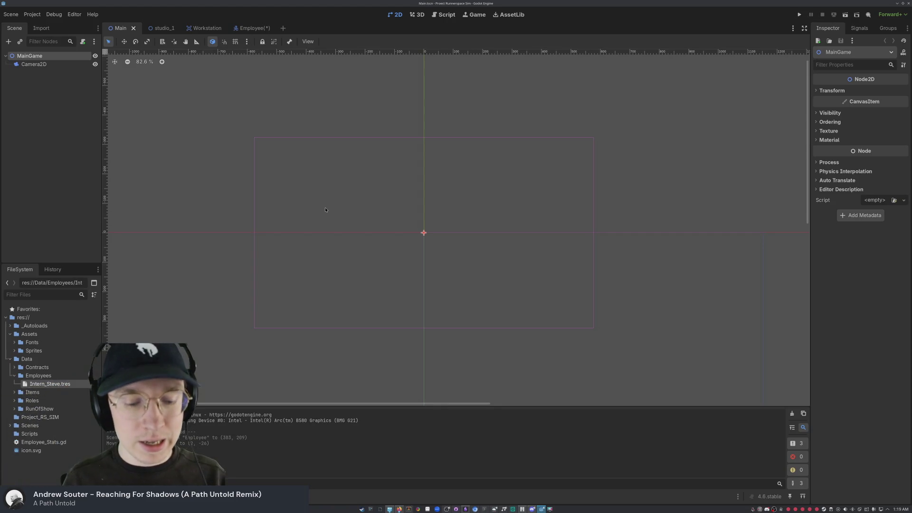
# Step: Look through the studio_1, Workstation and Employee scenes, ending back on Main
pyautogui.scroll(2, 377, 186)
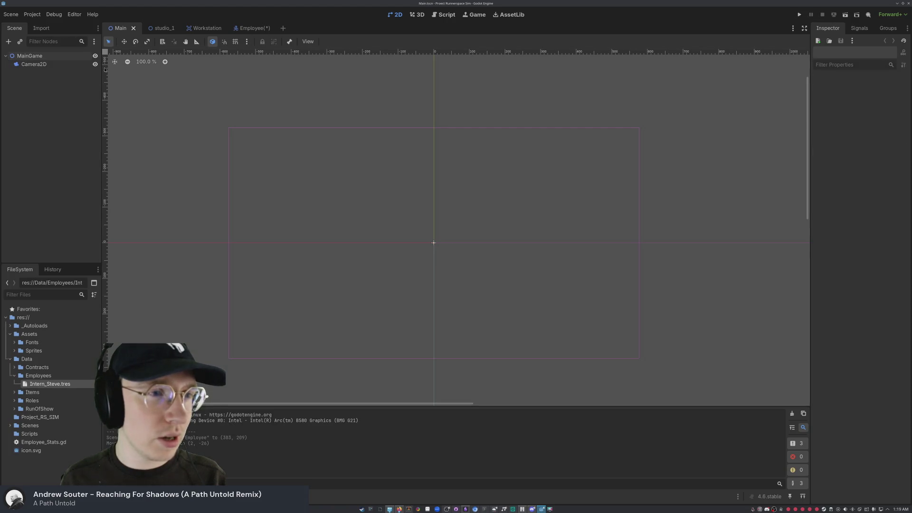
pyautogui.click(162, 28)
pyautogui.click(197, 28)
pyautogui.click(245, 28)
pyautogui.click(195, 28)
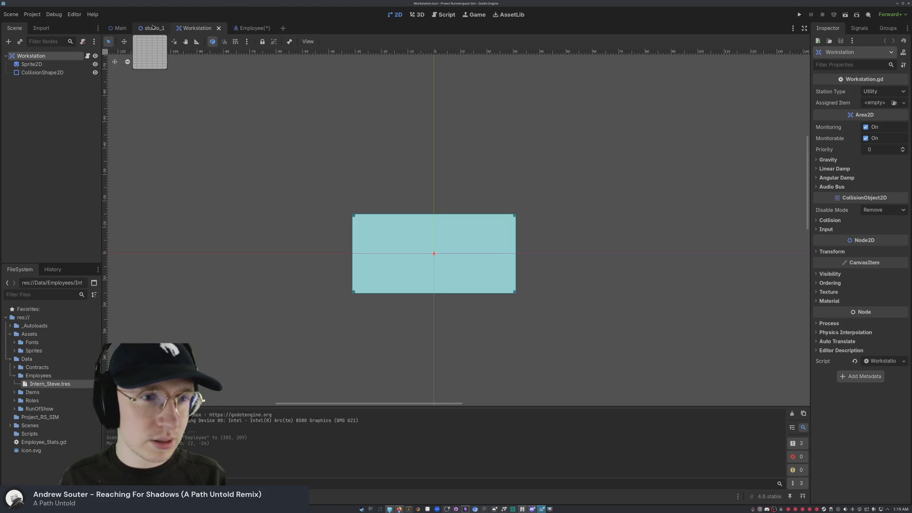
pyautogui.click(152, 28)
pyautogui.click(117, 28)
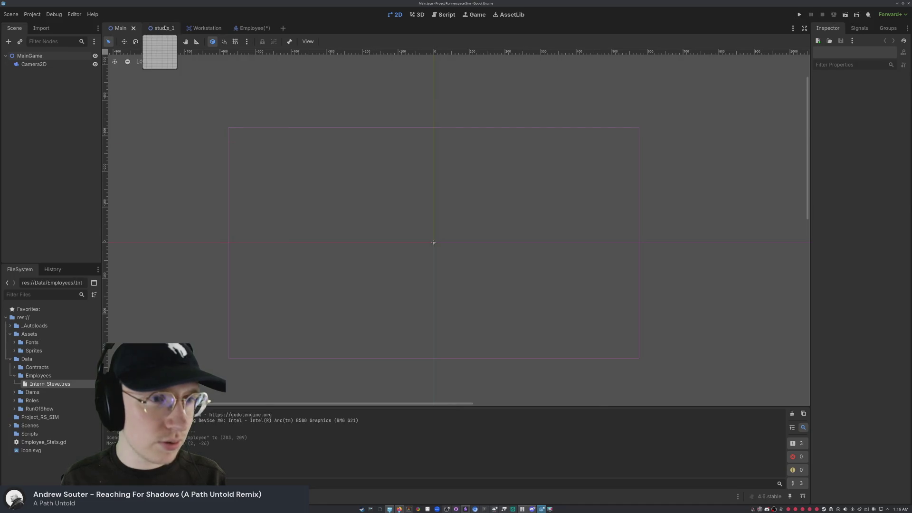
pyautogui.click(161, 29)
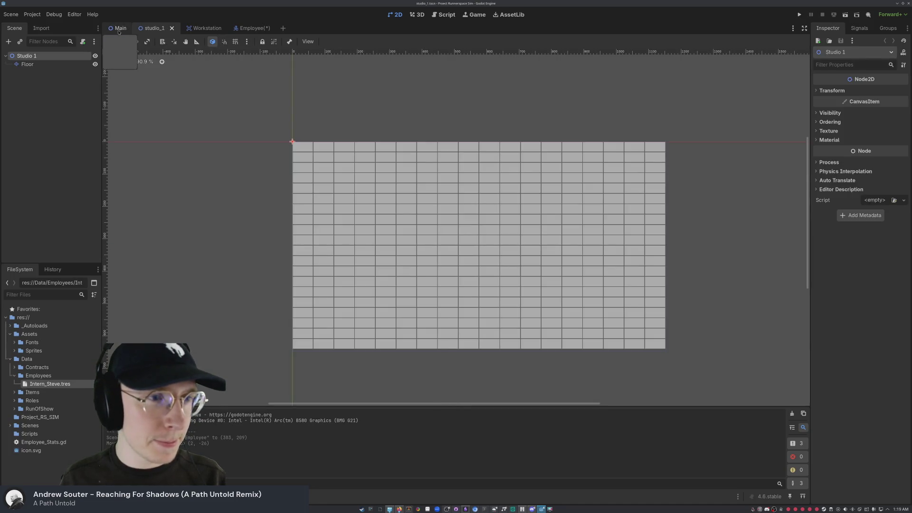
pyautogui.click(119, 28)
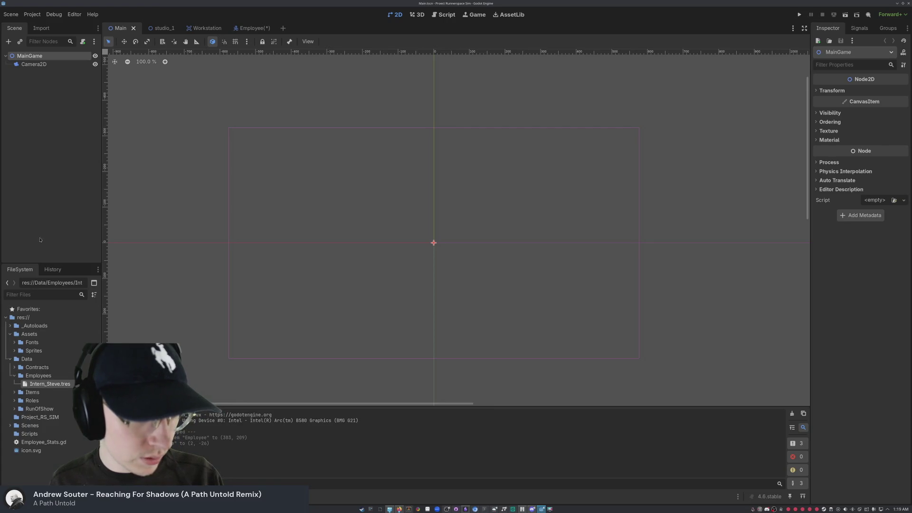
# Step: Instance studio_1.tscn from the Scenes folder under MainGame, then open studio_1
pyautogui.click(10, 425)
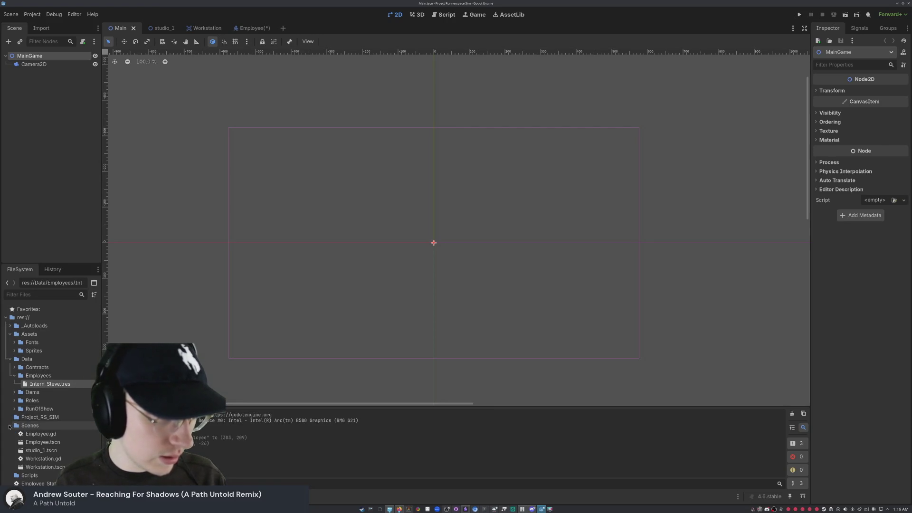
pyautogui.click(35, 450)
pyautogui.moveTo(35, 450); pyautogui.dragTo(38, 87)
pyautogui.moveTo(35, 451); pyautogui.dragTo(27, 56)
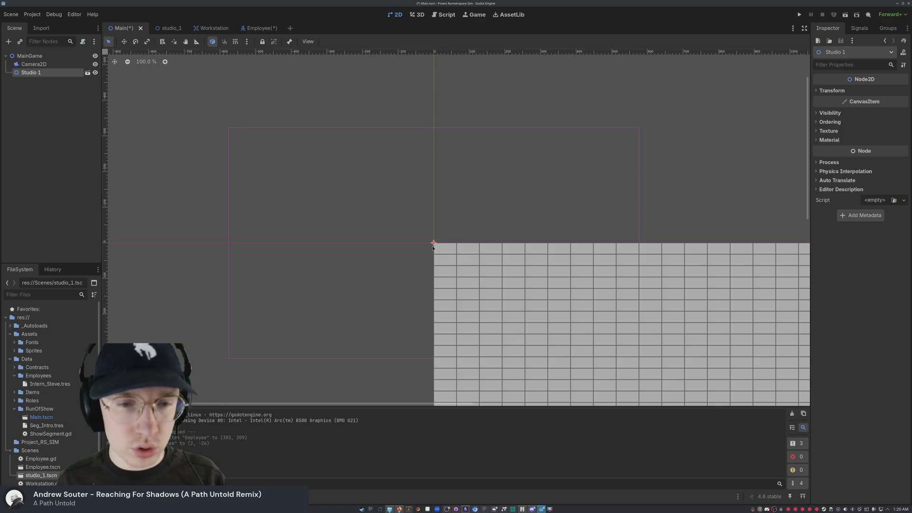
pyautogui.click(170, 29)
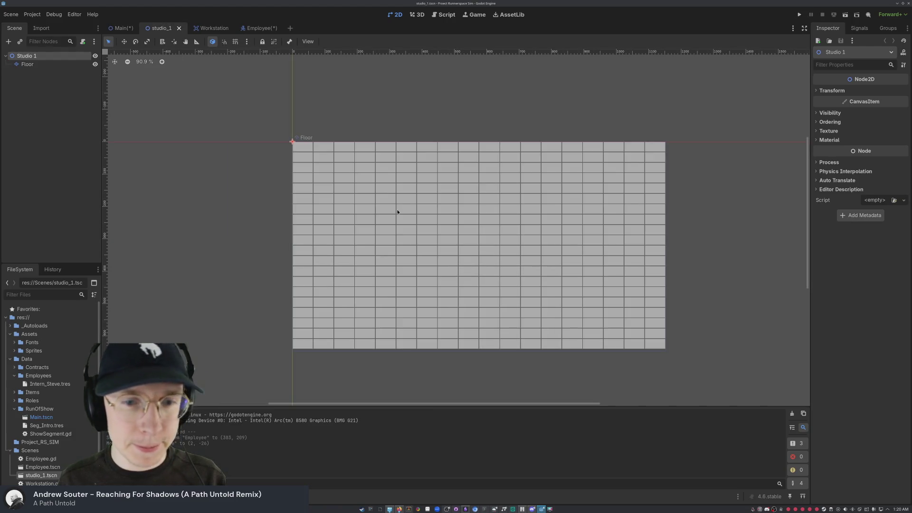
# Step: Move the Floor tilemap up and left so it centres on the origin
pyautogui.click(36, 65)
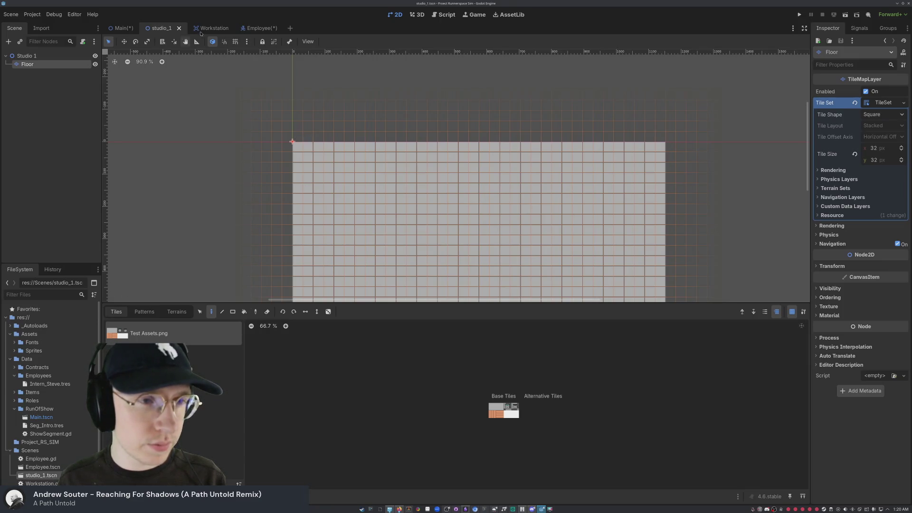
pyautogui.moveTo(114, 30)
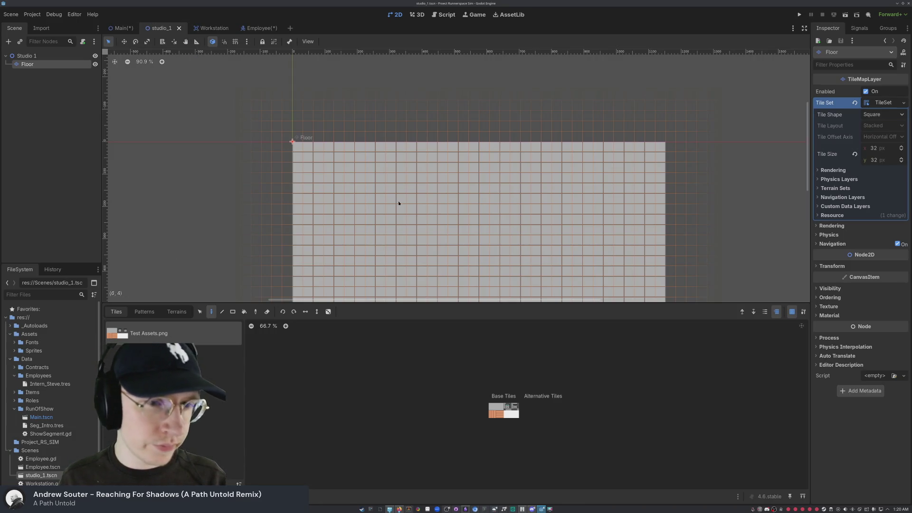
pyautogui.scroll(-6, 349, 168)
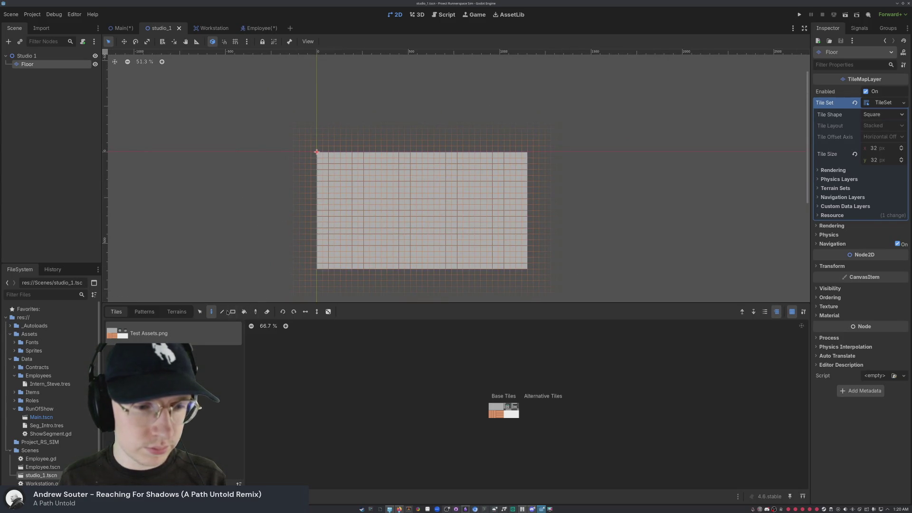
pyautogui.click(123, 42)
pyautogui.moveTo(409, 202)
pyautogui.mouseDown()
pyautogui.moveTo(321, 157)
pyautogui.moveTo(314, 144)
pyautogui.moveTo(350, 150)
pyautogui.moveTo(334, 151)
pyautogui.mouseUp()
pyautogui.scroll(1, 320, 152)
pyautogui.scroll(6, 308, 156)
pyautogui.scroll(-4, 334, 151)
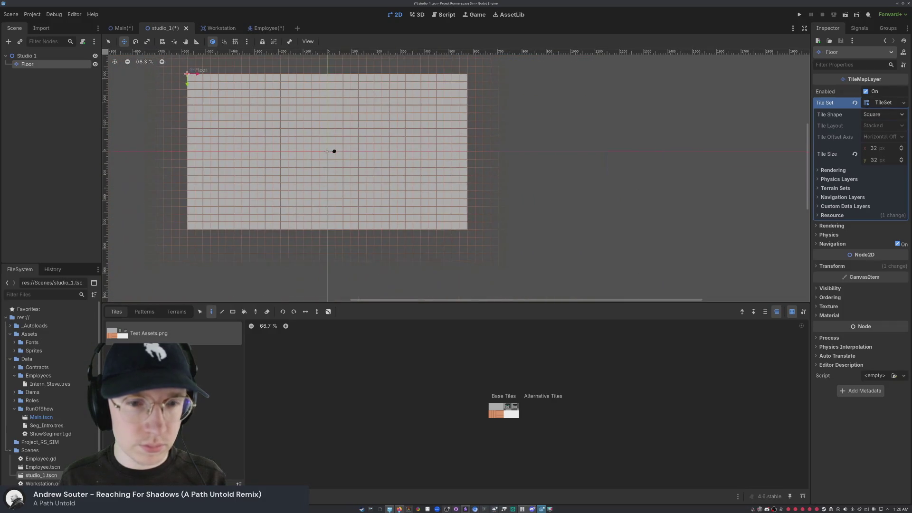
pyautogui.click(166, 66)
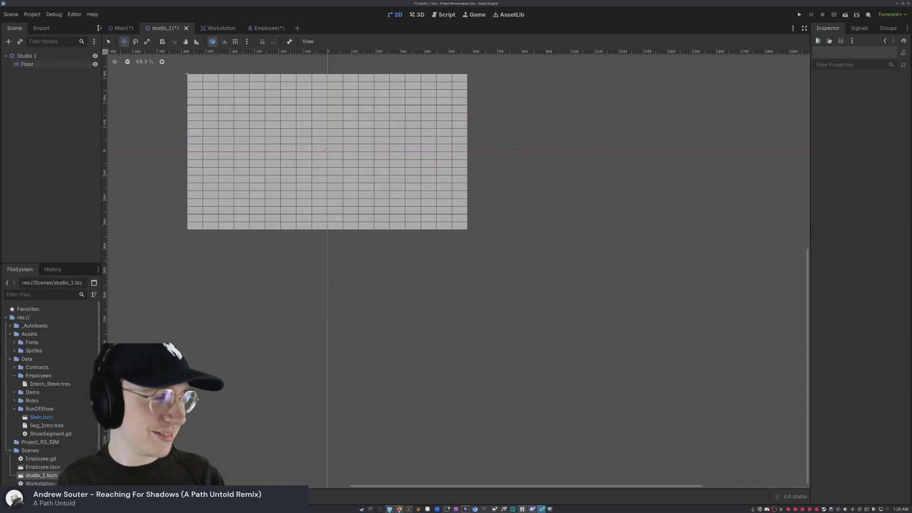
# Step: Compare the floor placement between Main and studio_1, then save both scenes
pyautogui.click(119, 27)
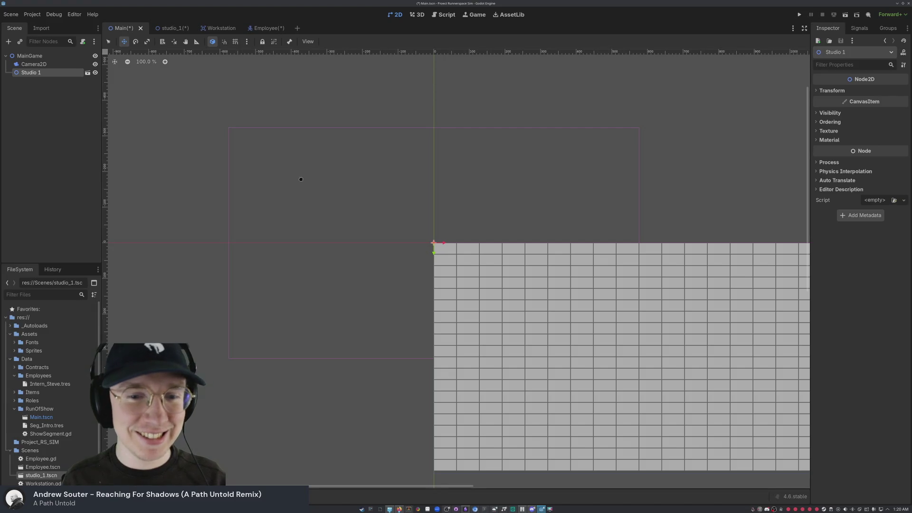
pyautogui.click(164, 28)
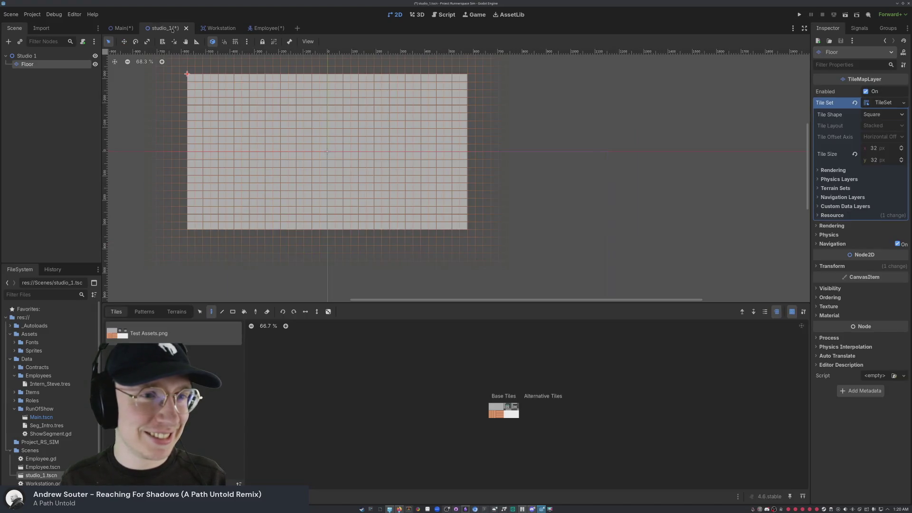
pyautogui.click(121, 28)
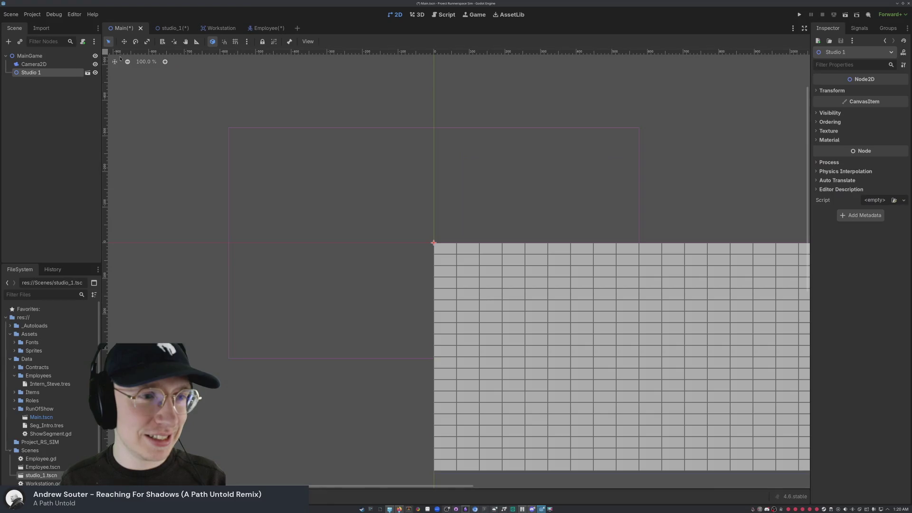
pyautogui.click(160, 29)
pyautogui.hotkey('ctrl', 's')
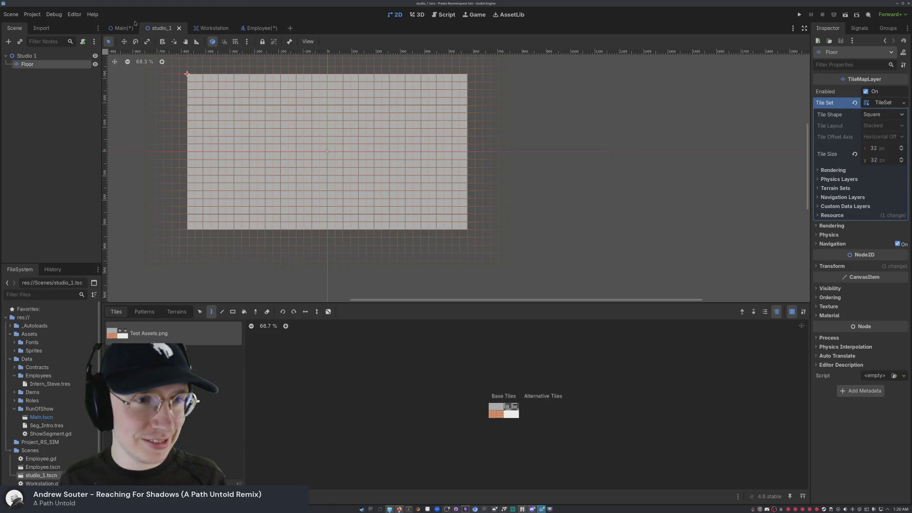
pyautogui.click(119, 28)
pyautogui.hotkey('ctrl', 's')
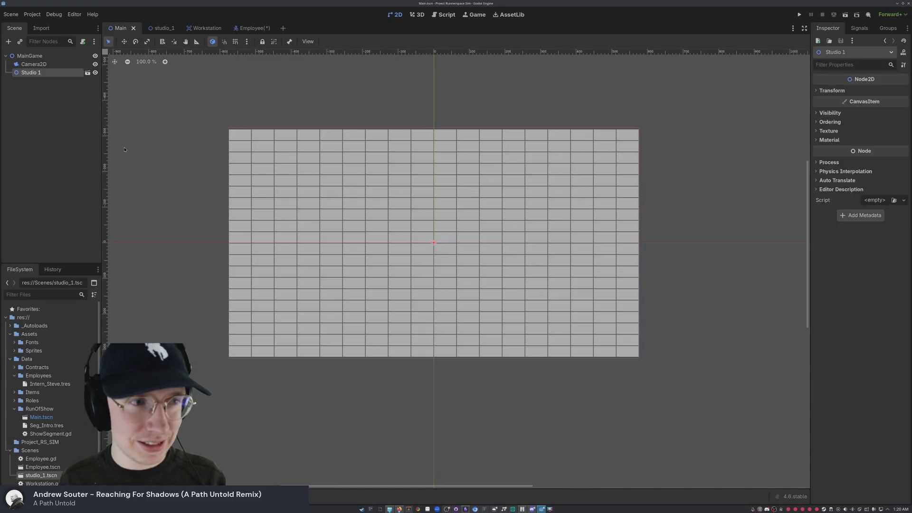
pyautogui.click(124, 149)
pyautogui.click(43, 468)
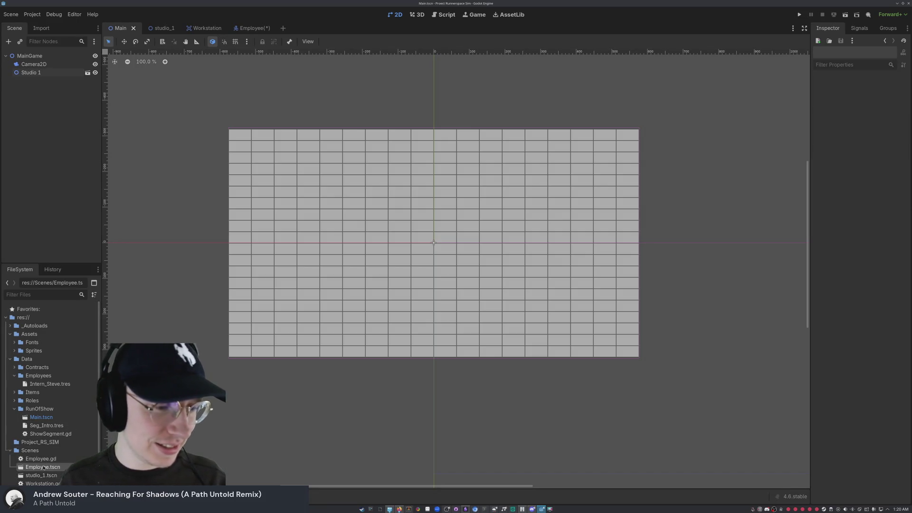
# Step: Add an Employee.tscn instance under MainGame and save the Employee scene
pyautogui.moveTo(43, 468); pyautogui.dragTo(34, 55)
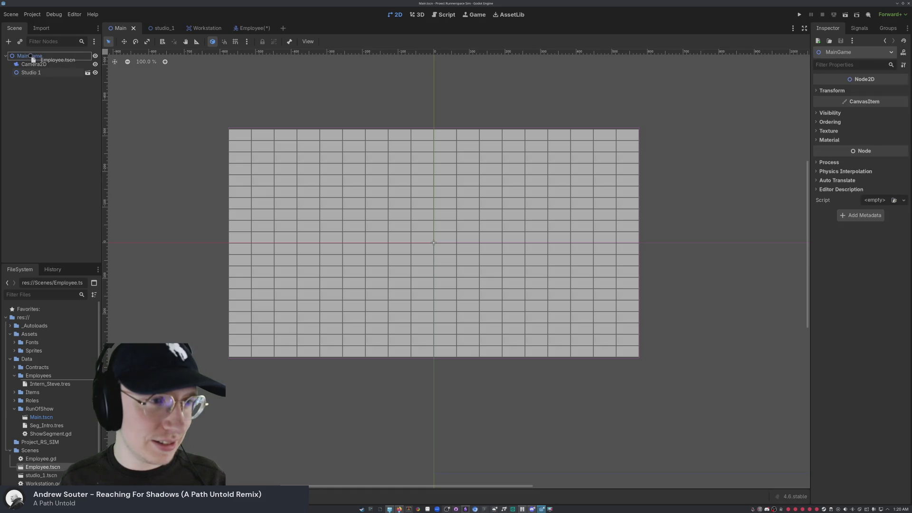
pyautogui.click(86, 151)
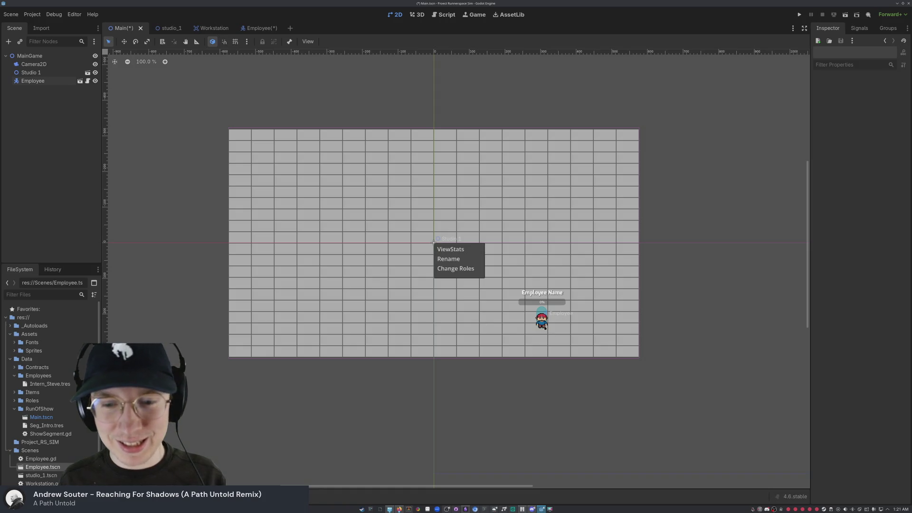
pyautogui.click(260, 28)
pyautogui.scroll(1, 397, 193)
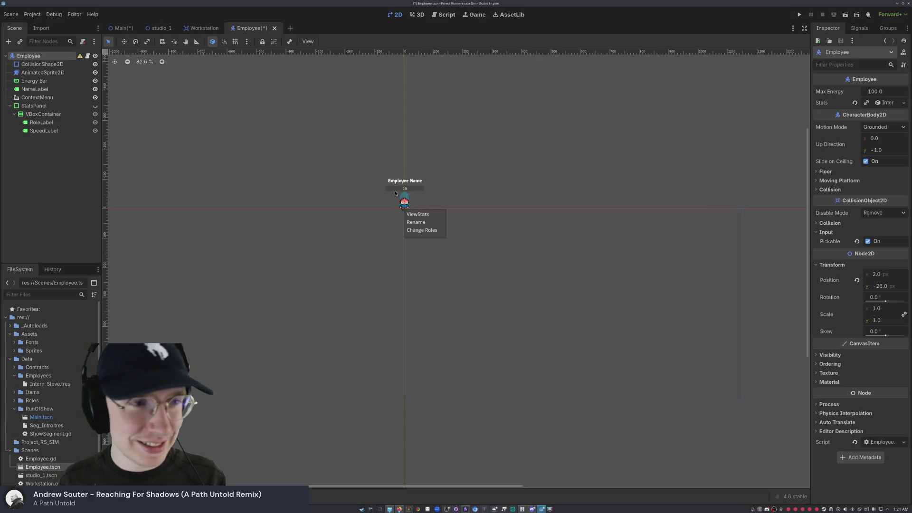
pyautogui.hotkey('ctrl', 's')
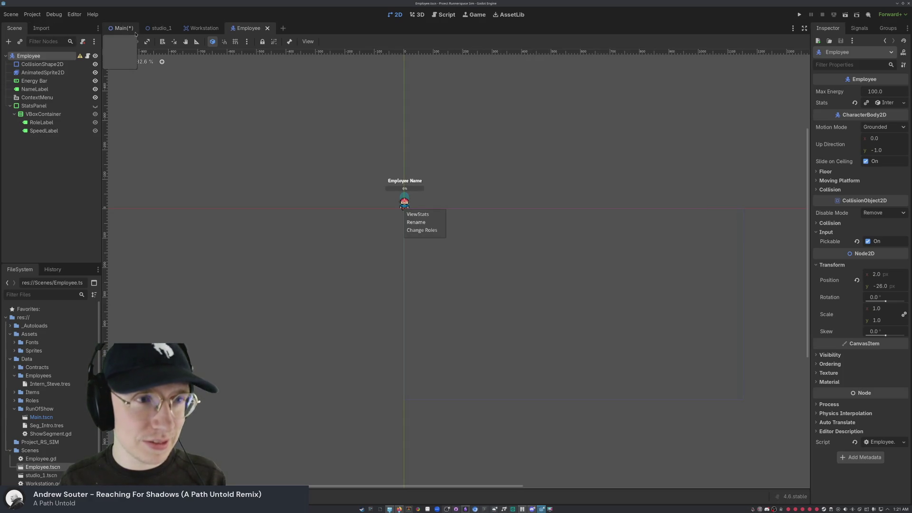
pyautogui.click(122, 31)
# Step: Look through the studio_1, Workstation and Employee scenes, ending back on Main
pyautogui.scroll(6, 406, 233)
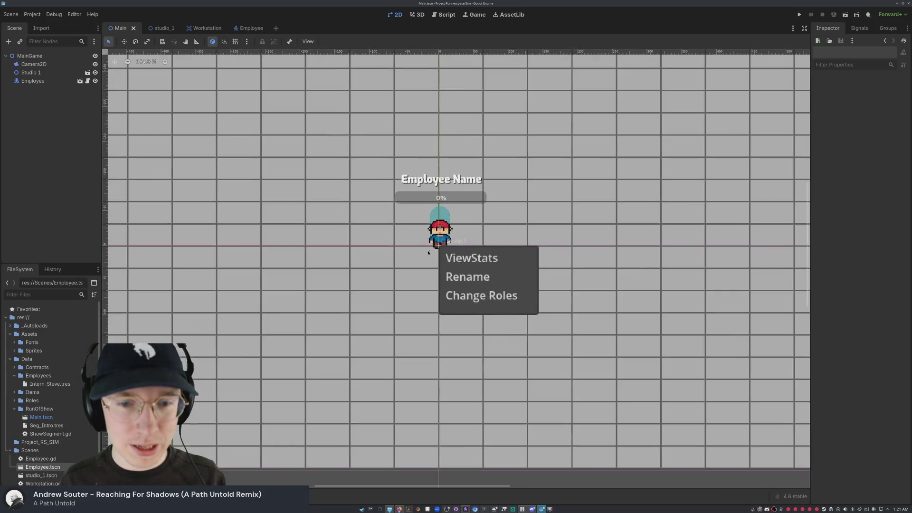
pyautogui.scroll(-6, 456, 247)
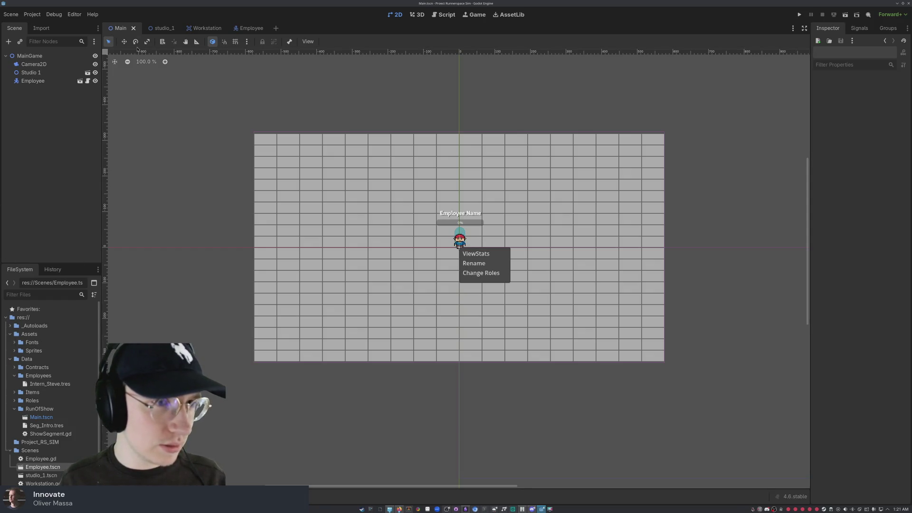
pyautogui.click(161, 28)
pyautogui.click(207, 28)
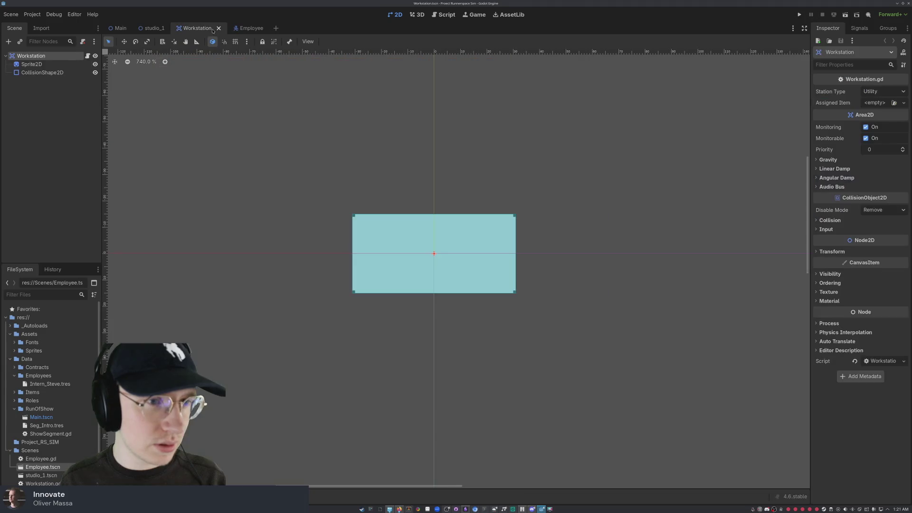
pyautogui.click(259, 30)
pyautogui.click(120, 28)
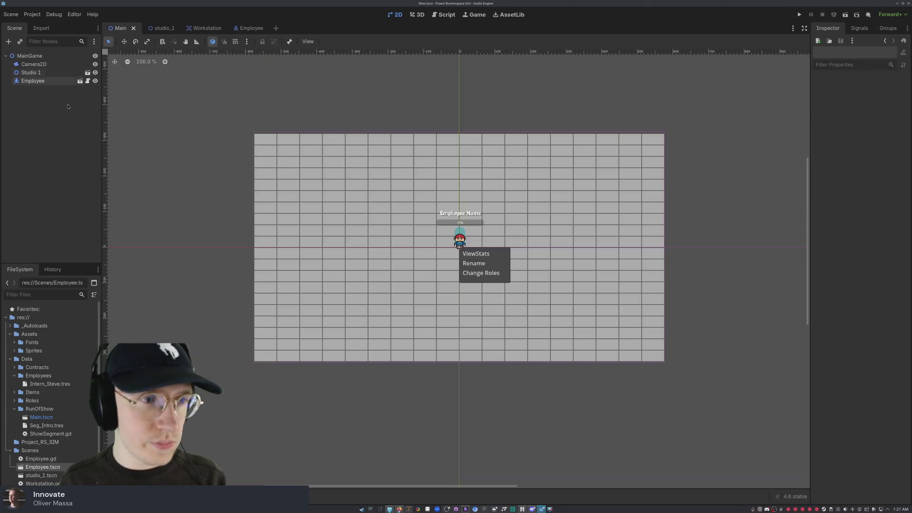
pyautogui.scroll(-1, 46, 380)
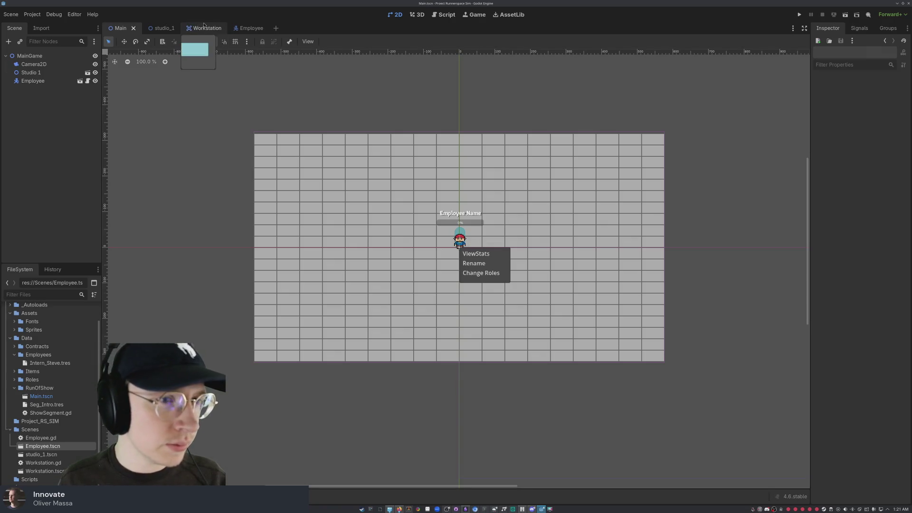
# Step: Add a Workstation.tscn instance to Main and reorder Employee below it
pyautogui.click(204, 28)
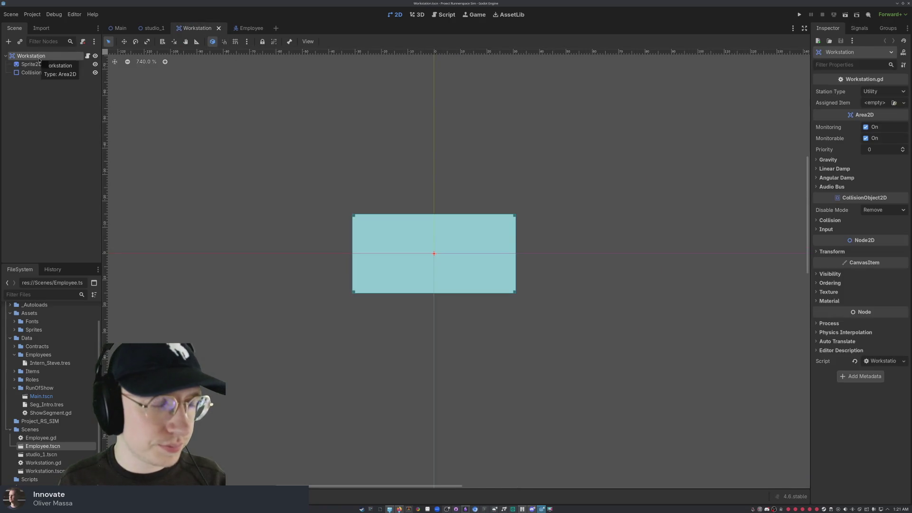
pyautogui.click(50, 472)
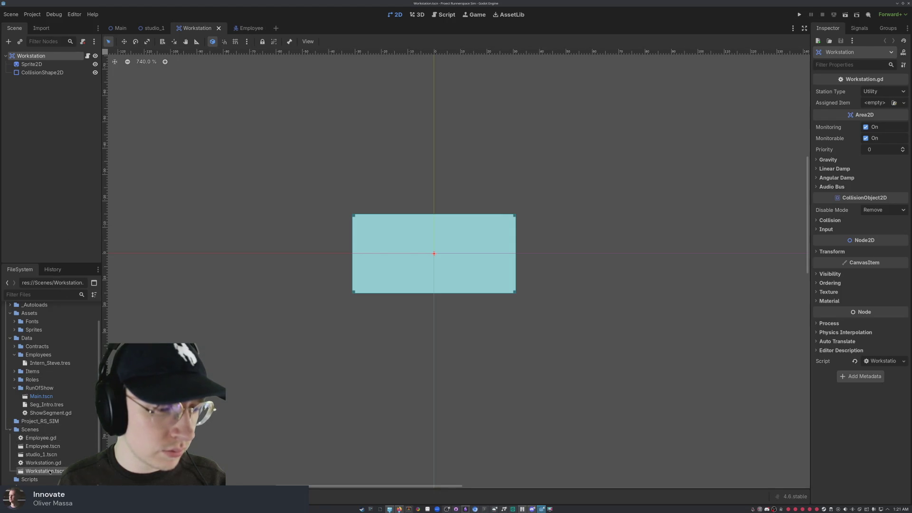
pyautogui.click(122, 27)
pyautogui.moveTo(44, 471)
pyautogui.mouseDown()
pyautogui.moveTo(45, 67)
pyautogui.moveTo(21, 58)
pyautogui.mouseUp()
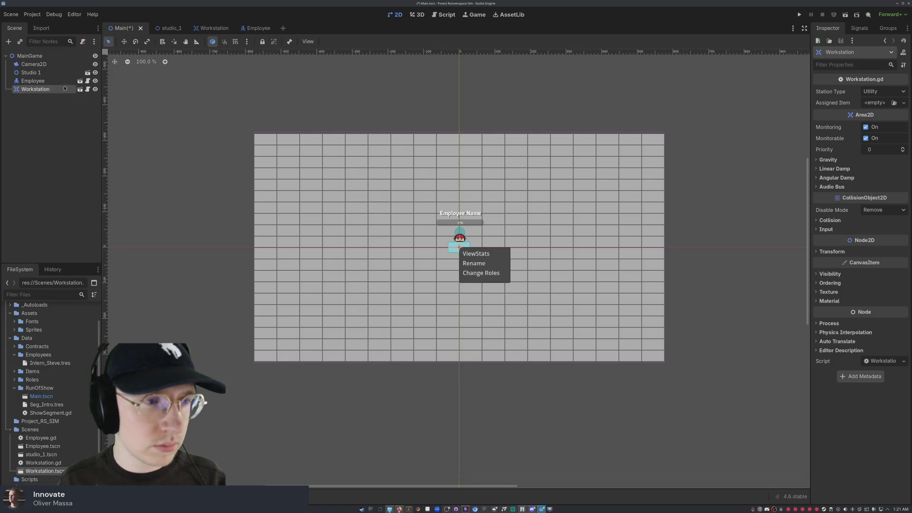
pyautogui.click(32, 81)
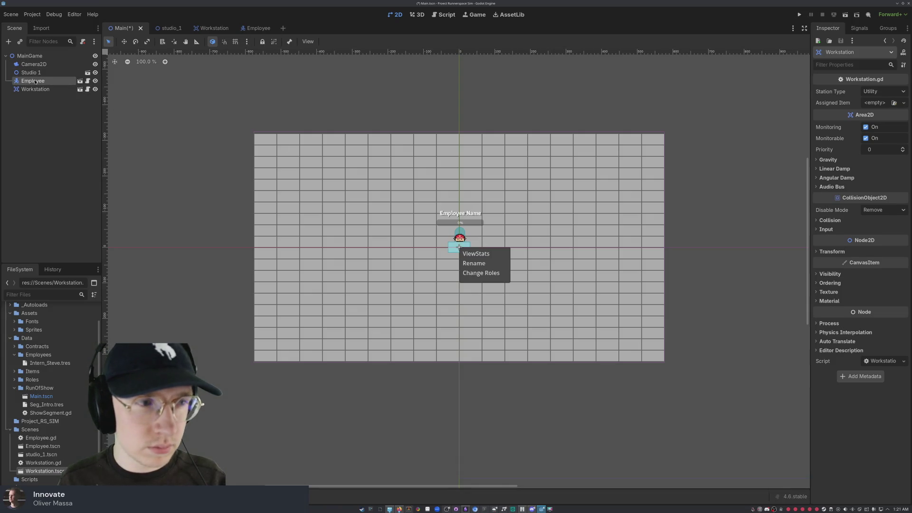
pyautogui.moveTo(32, 81); pyautogui.dragTo(37, 92)
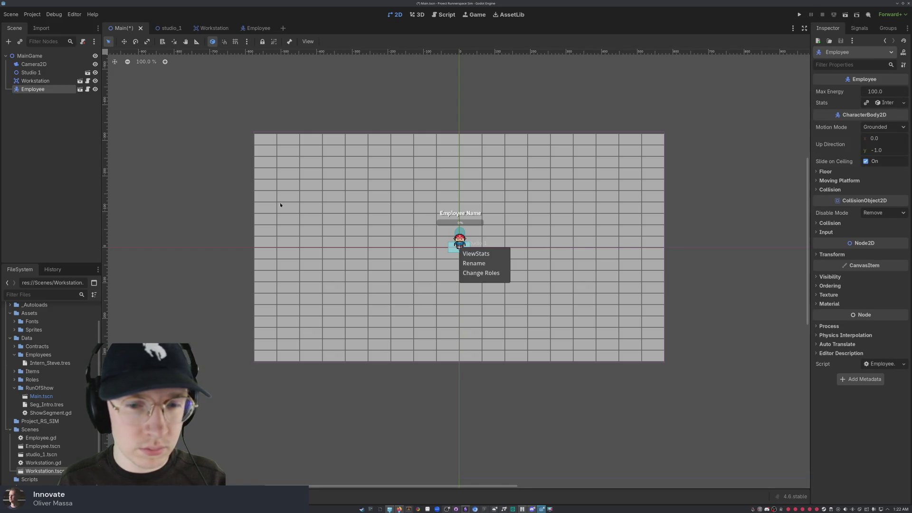
pyautogui.click(59, 172)
# Step: Move the workstation on the canvas to the employee's right
pyautogui.click(410, 227)
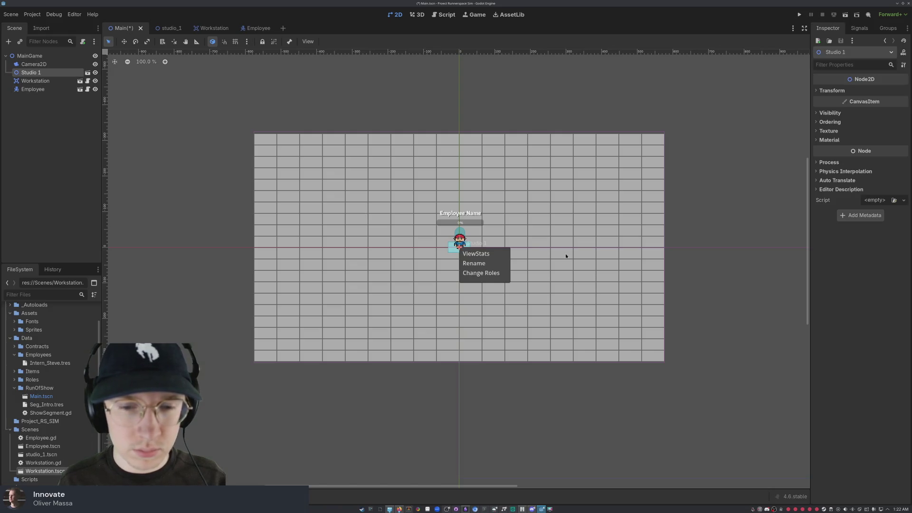
pyautogui.scroll(5, 477, 267)
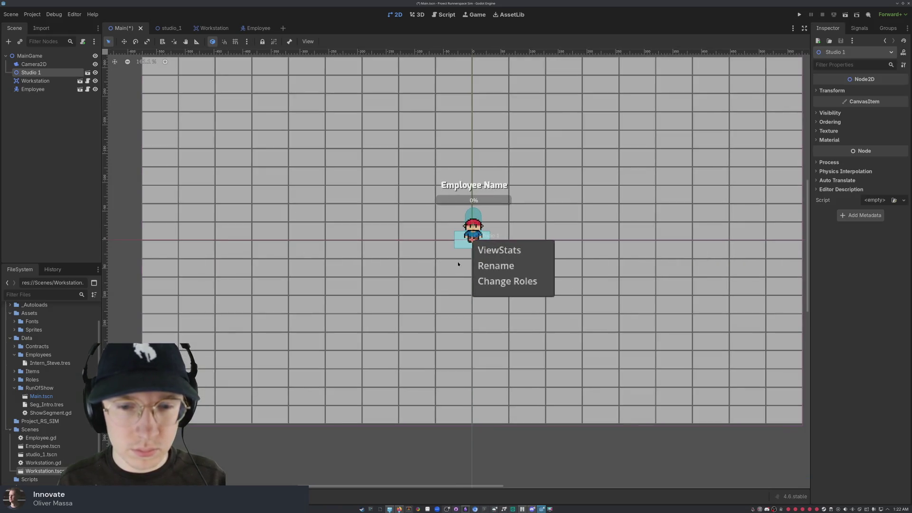
pyautogui.hscroll(3, 653, 204)
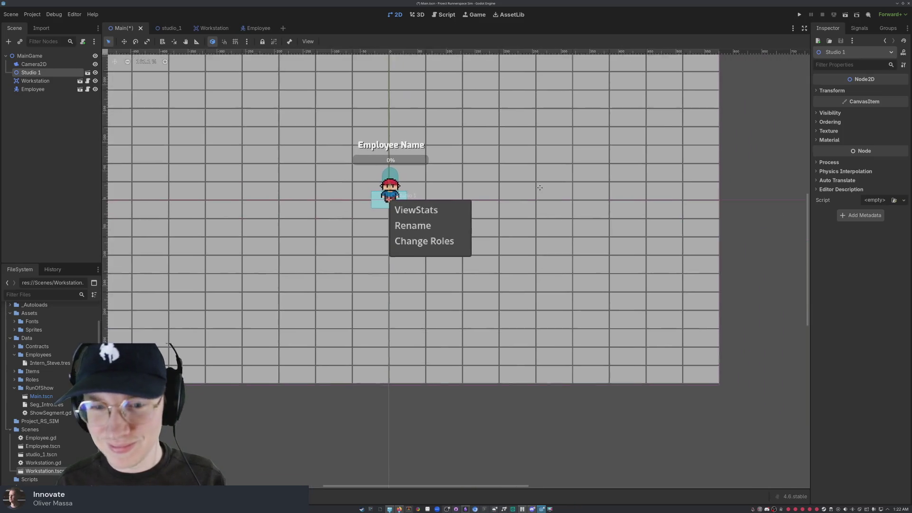
pyautogui.click(35, 80)
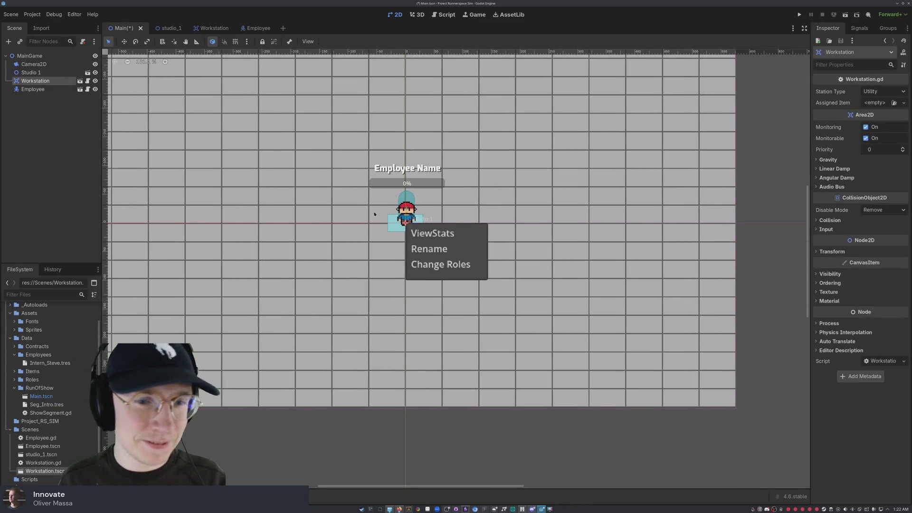
pyautogui.click(124, 42)
pyautogui.moveTo(397, 219)
pyautogui.mouseDown()
pyautogui.moveTo(383, 213)
pyautogui.moveTo(394, 155)
pyautogui.moveTo(496, 198)
pyautogui.moveTo(448, 203)
pyautogui.moveTo(557, 197)
pyautogui.mouseUp()
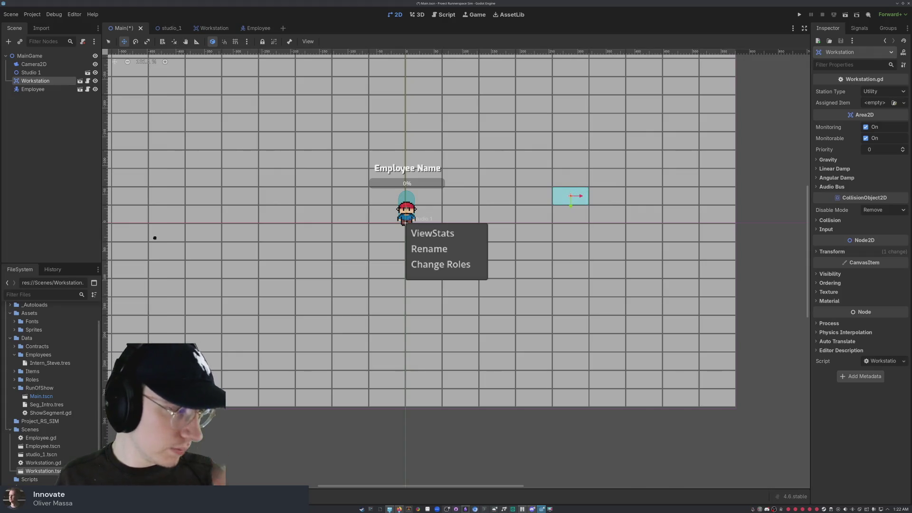
pyautogui.click(30, 171)
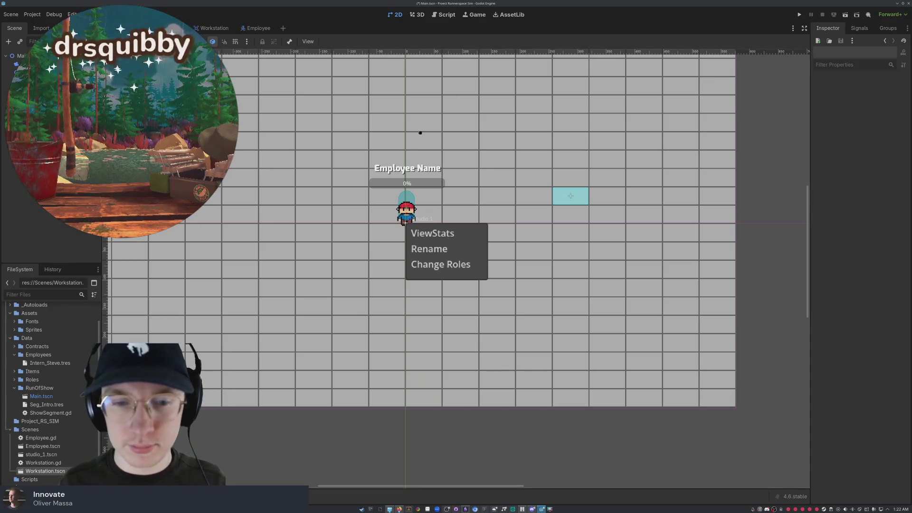
# Step: Run the project, drag the intern and open its context menu, then stop the game
pyautogui.click(800, 14)
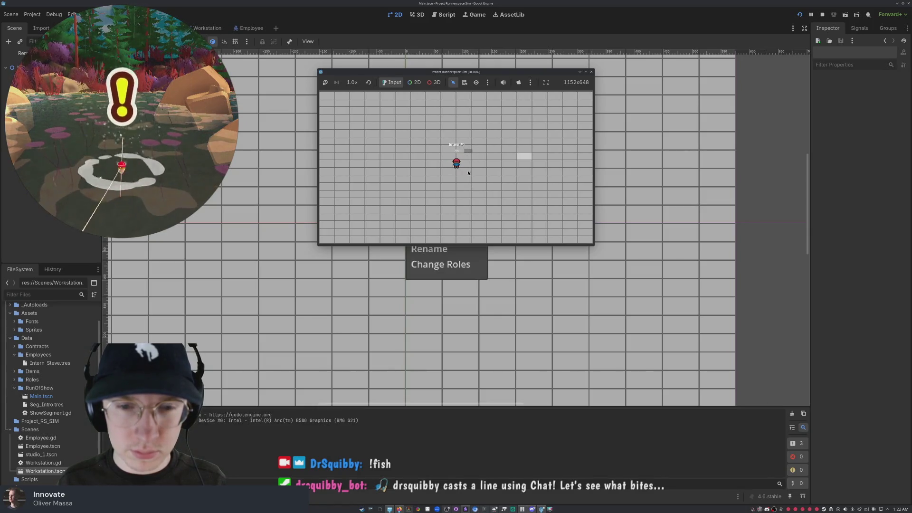
pyautogui.moveTo(458, 161)
pyautogui.mouseDown()
pyautogui.moveTo(509, 143)
pyautogui.moveTo(439, 161)
pyautogui.moveTo(487, 174)
pyautogui.moveTo(383, 185)
pyautogui.moveTo(405, 138)
pyautogui.moveTo(486, 155)
pyautogui.moveTo(344, 190)
pyautogui.moveTo(485, 194)
pyautogui.moveTo(431, 141)
pyautogui.moveTo(475, 156)
pyautogui.moveTo(375, 130)
pyautogui.moveTo(463, 135)
pyautogui.moveTo(402, 132)
pyautogui.moveTo(486, 149)
pyautogui.moveTo(572, 131)
pyautogui.moveTo(430, 127)
pyautogui.moveTo(370, 153)
pyautogui.moveTo(386, 195)
pyautogui.moveTo(485, 197)
pyautogui.moveTo(402, 151)
pyautogui.moveTo(453, 210)
pyautogui.moveTo(365, 180)
pyautogui.moveTo(537, 176)
pyautogui.moveTo(409, 165)
pyautogui.mouseUp()
pyautogui.click(440, 162)
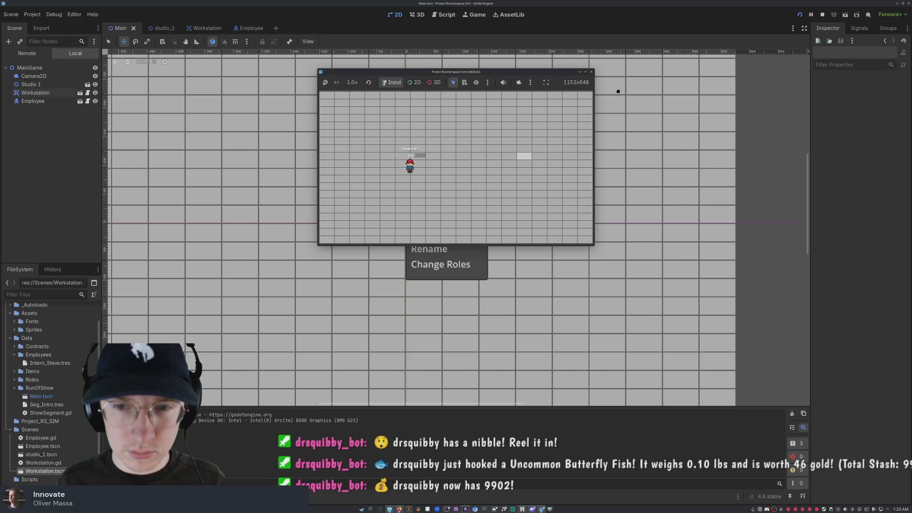
pyautogui.click(592, 72)
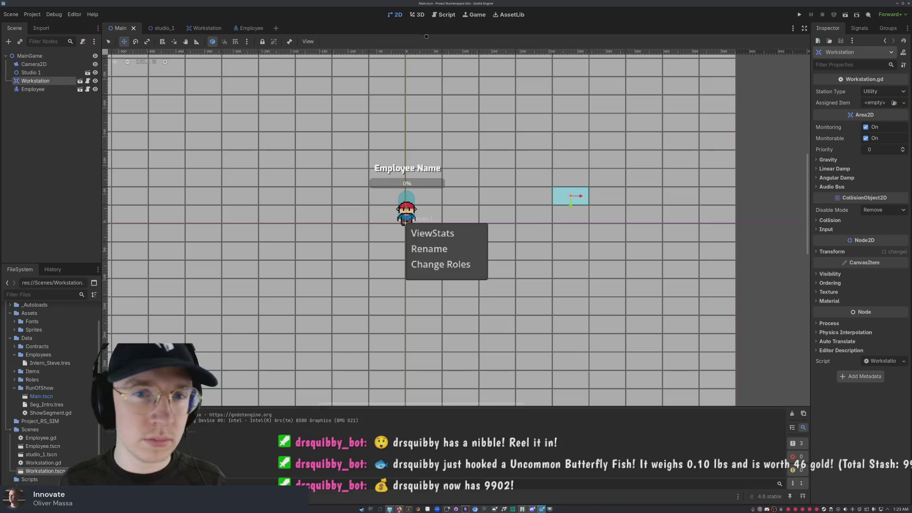
# Step: In the Employee scene, collapse StatsPanel and drag ContextMenu under AnimatedSprite2D
pyautogui.click(252, 32)
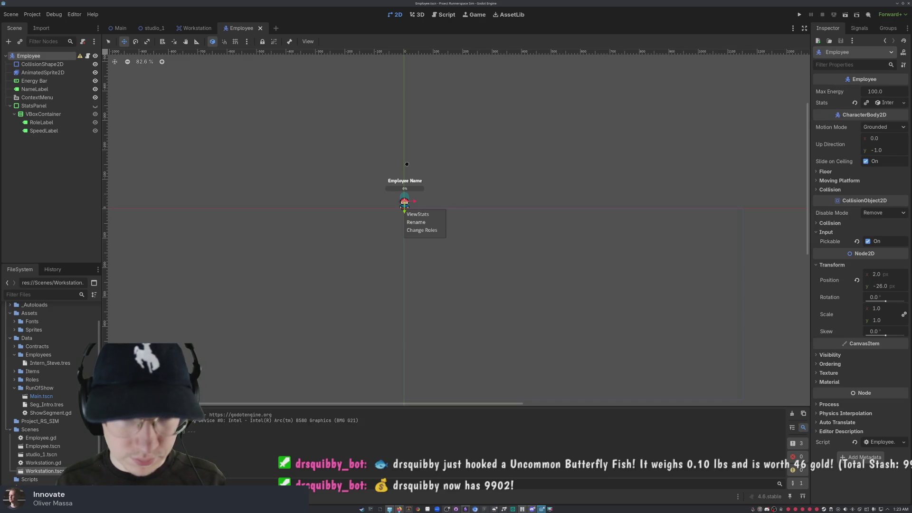
pyautogui.click(45, 114)
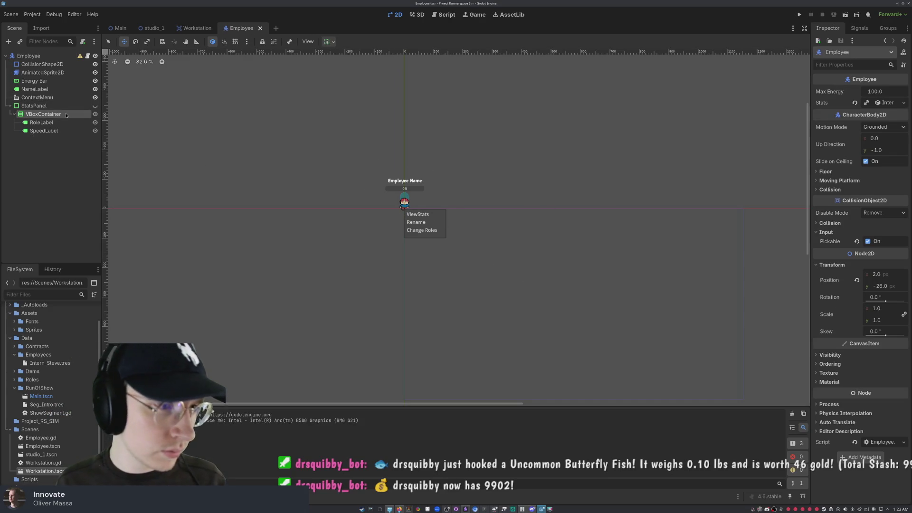
pyautogui.click(10, 106)
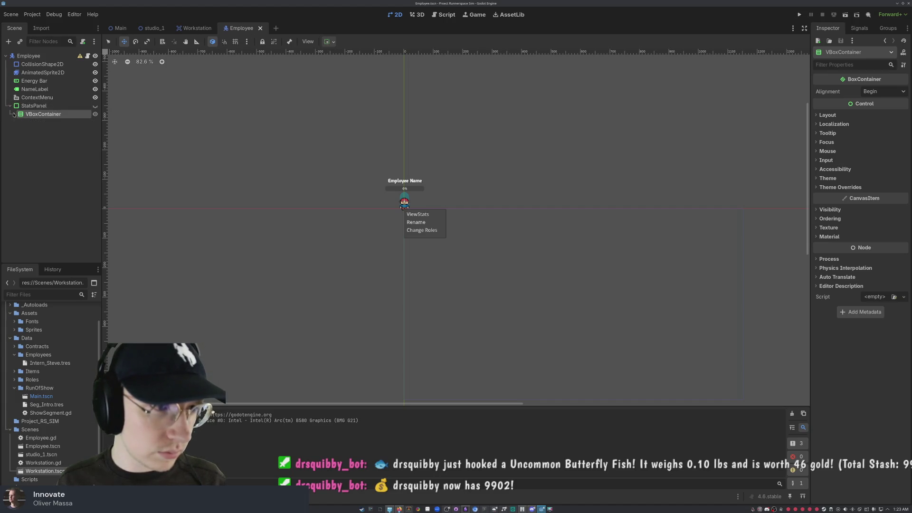
pyautogui.click(37, 97)
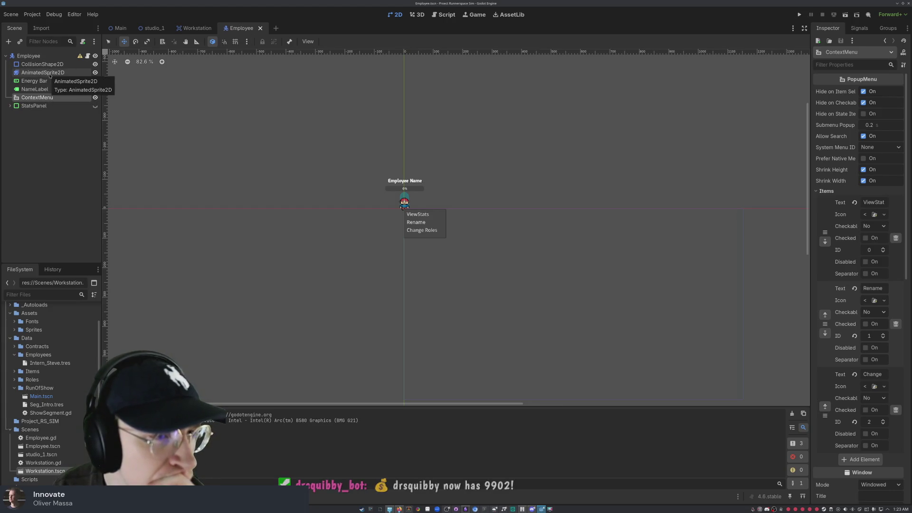
pyautogui.moveTo(37, 97)
pyautogui.mouseDown()
pyautogui.moveTo(39, 106)
pyautogui.moveTo(54, 70)
pyautogui.moveTo(45, 76)
pyautogui.mouseUp()
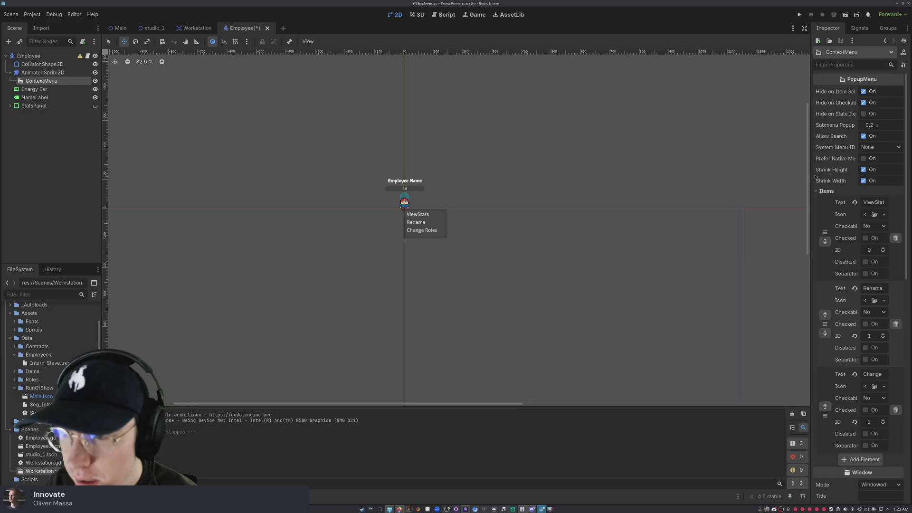
# Step: Scroll the Employee scene to review ContextMenu nested under AnimatedSprite2D
pyautogui.scroll(-5, 840, 174)
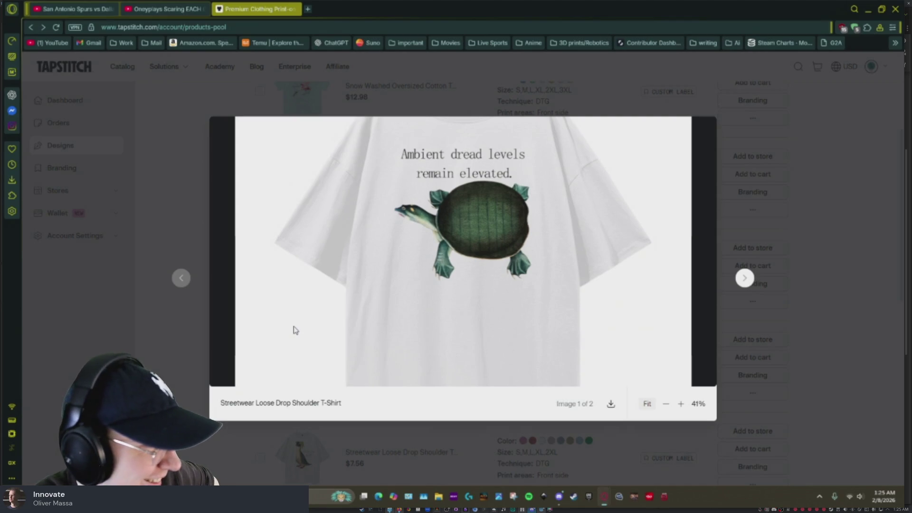
# Step: Close the turtle shirt preview, then view the dark bird shirt enlarged twice and close it
pyautogui.click(167, 351)
pyautogui.scroll(-3, 258, 290)
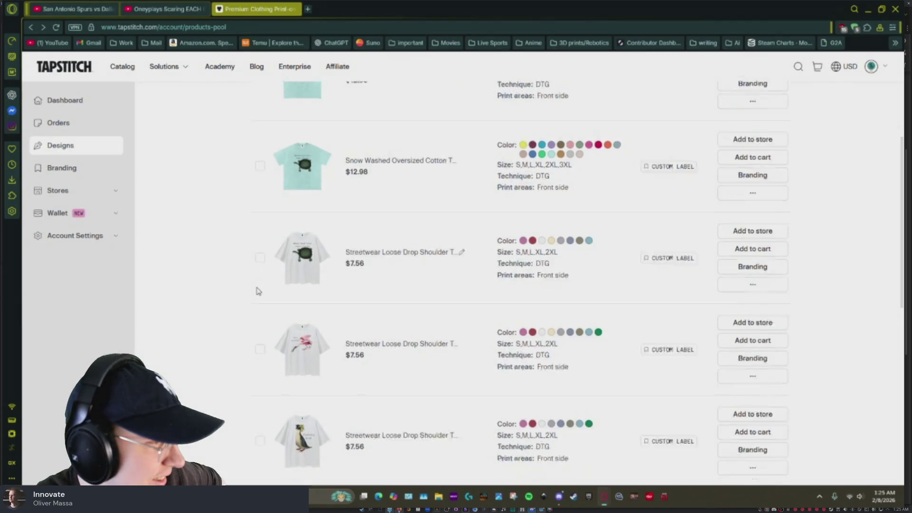
pyautogui.scroll(1, 258, 291)
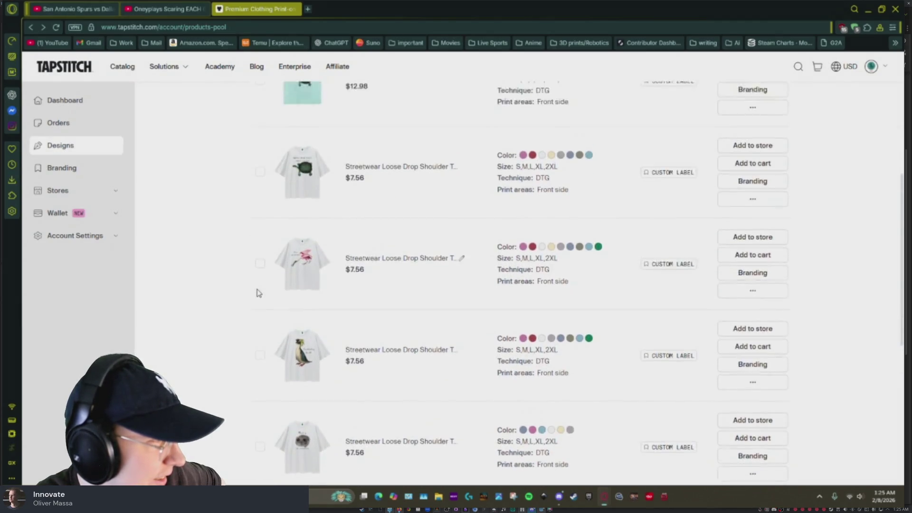
pyautogui.scroll(-3, 258, 291)
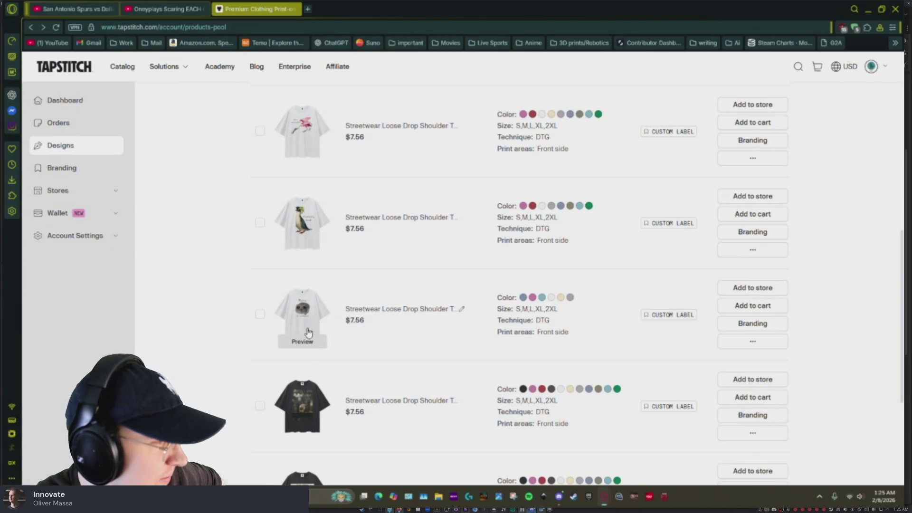
pyautogui.click(297, 432)
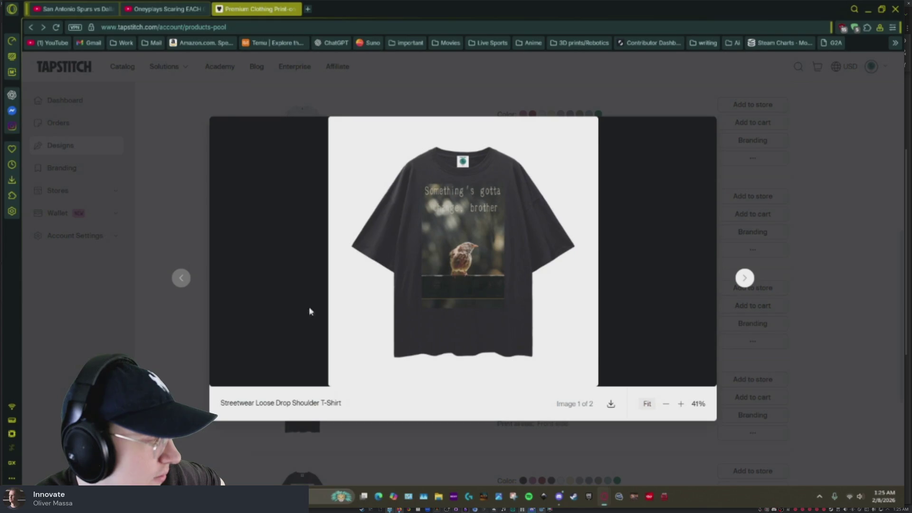
pyautogui.click(681, 404)
pyautogui.click(681, 404)
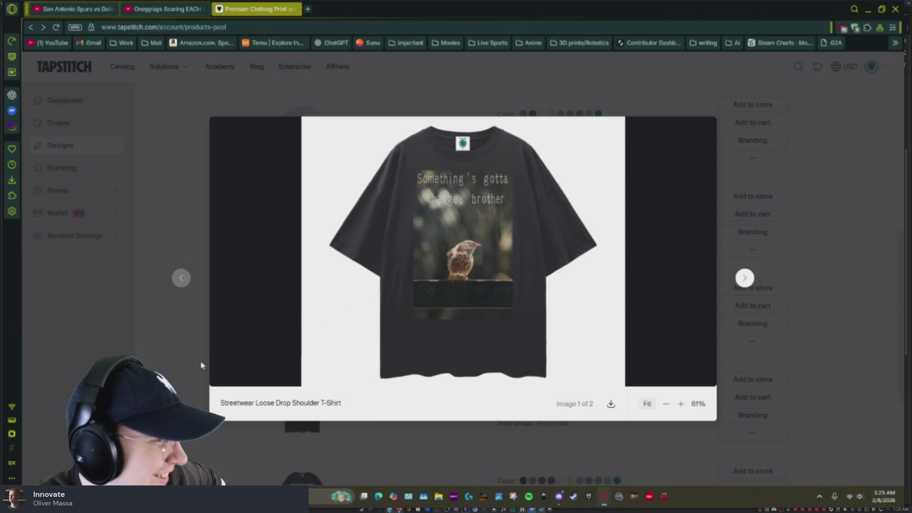
pyautogui.click(161, 365)
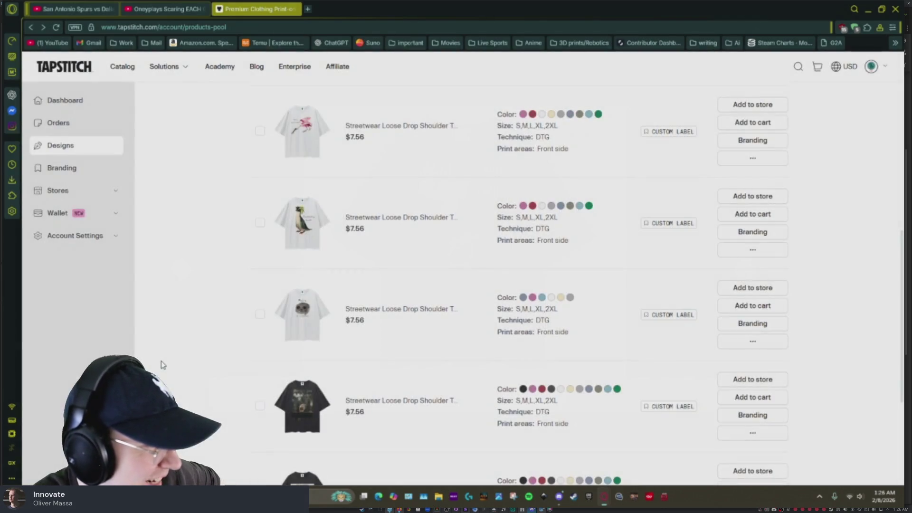
# Step: Preview the flamingo shirt mockup and close it
pyautogui.scroll(-5, 190, 349)
pyautogui.click(311, 299)
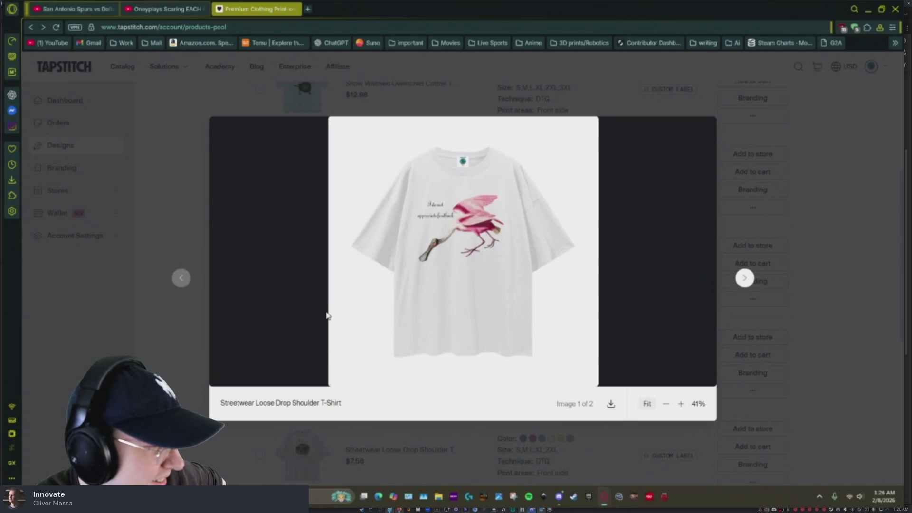
pyautogui.click(164, 345)
pyautogui.scroll(3, 213, 304)
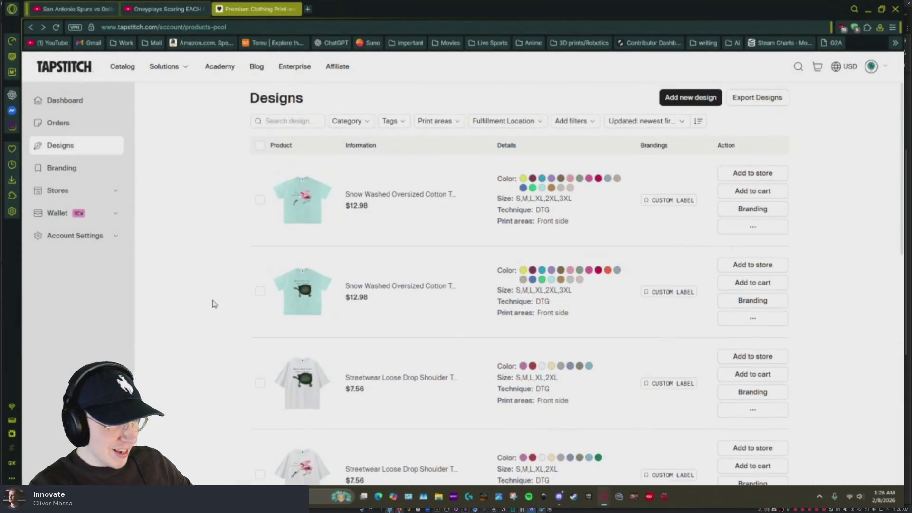
# Step: Go to Designs page 2 and scroll down to the Baby Tee and Snow Washed Crop Top listings
pyautogui.moveTo(314, 216)
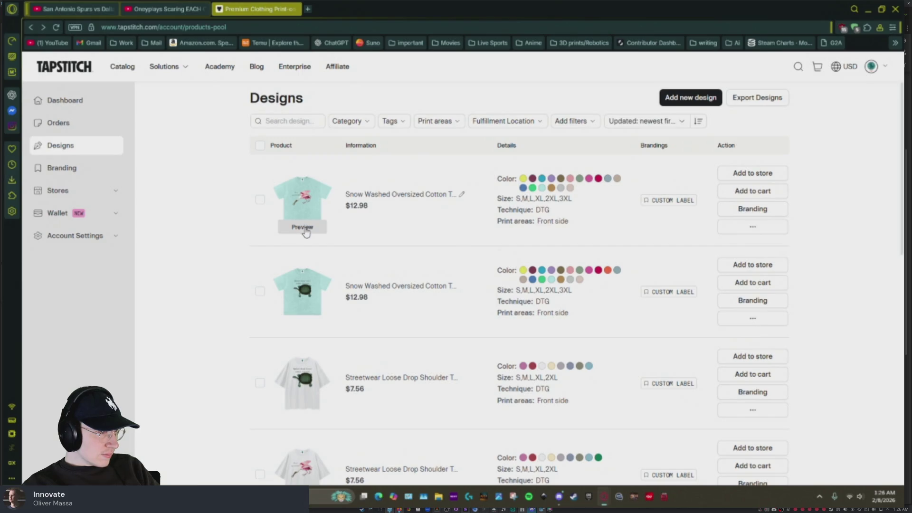
pyautogui.scroll(-10, 304, 285)
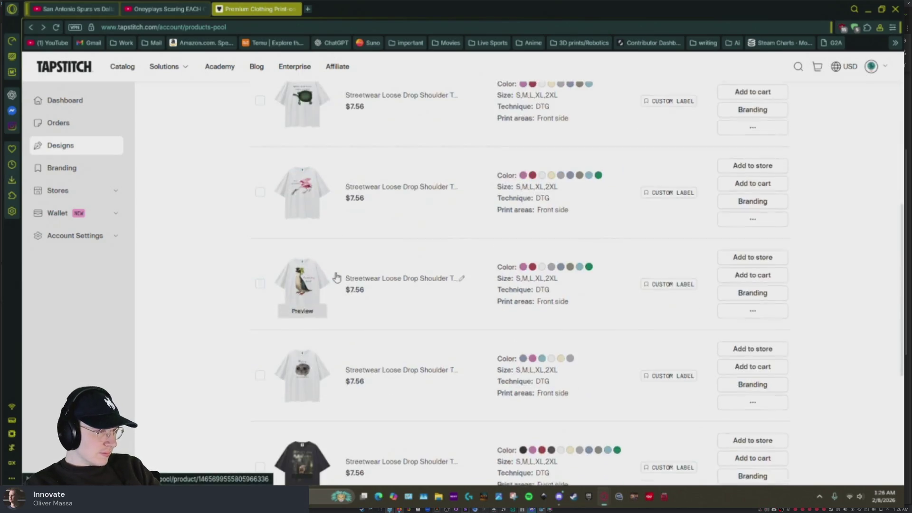
pyautogui.click(550, 465)
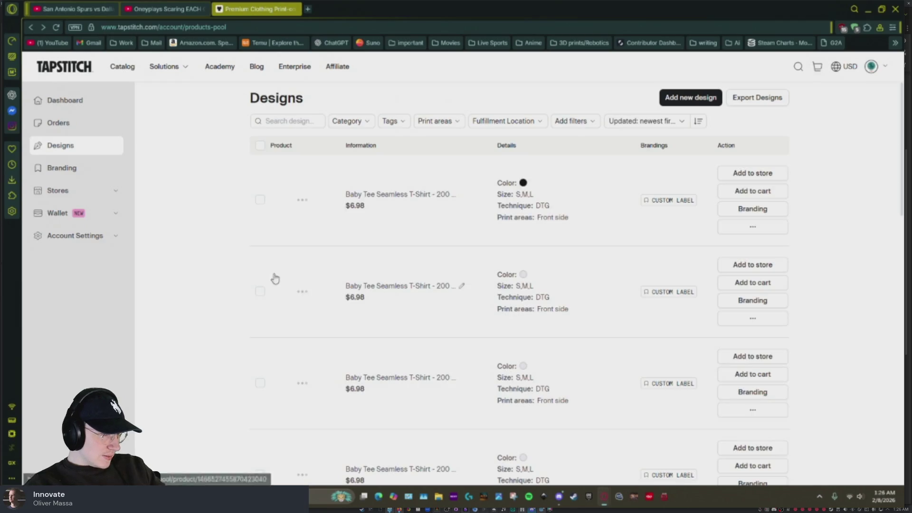
pyautogui.scroll(-2, 232, 258)
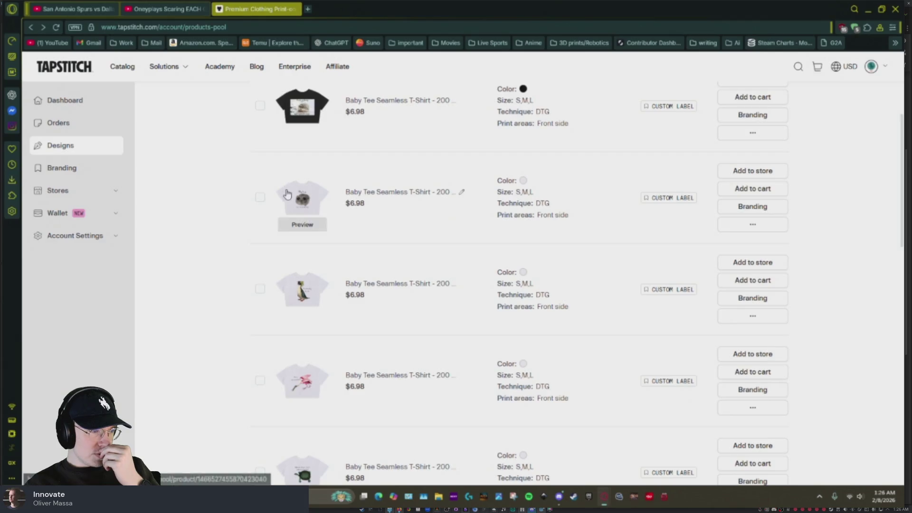
pyautogui.scroll(-2, 291, 223)
pyautogui.scroll(-4, 288, 269)
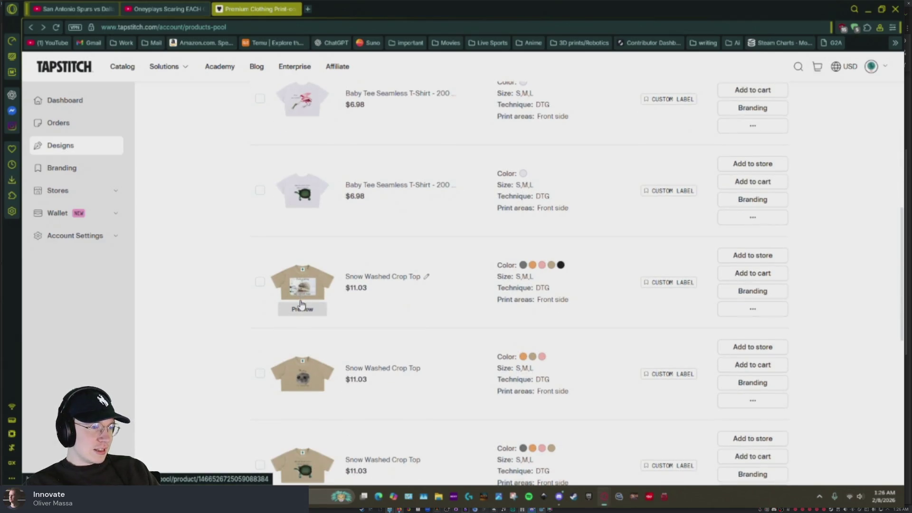
pyautogui.scroll(-2, 299, 298)
pyautogui.scroll(-2, 304, 298)
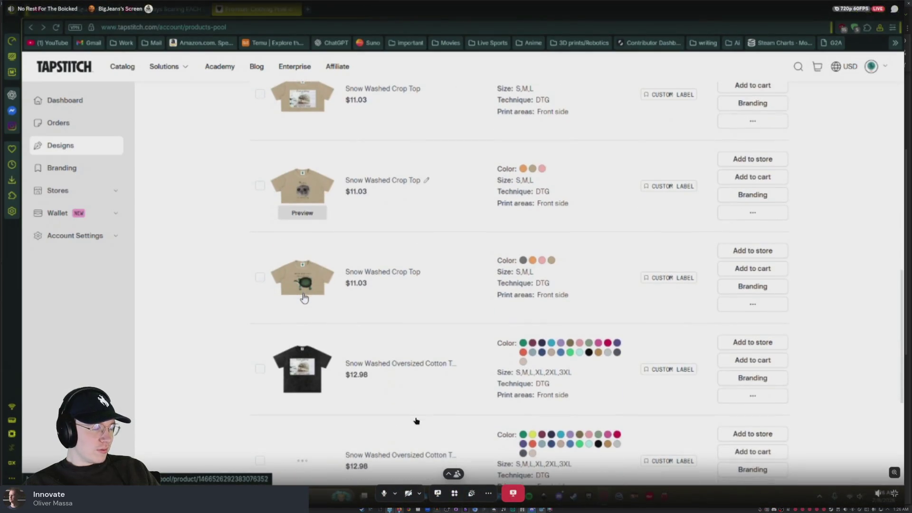
pyautogui.scroll(-2, 304, 298)
pyautogui.scroll(-2, 304, 304)
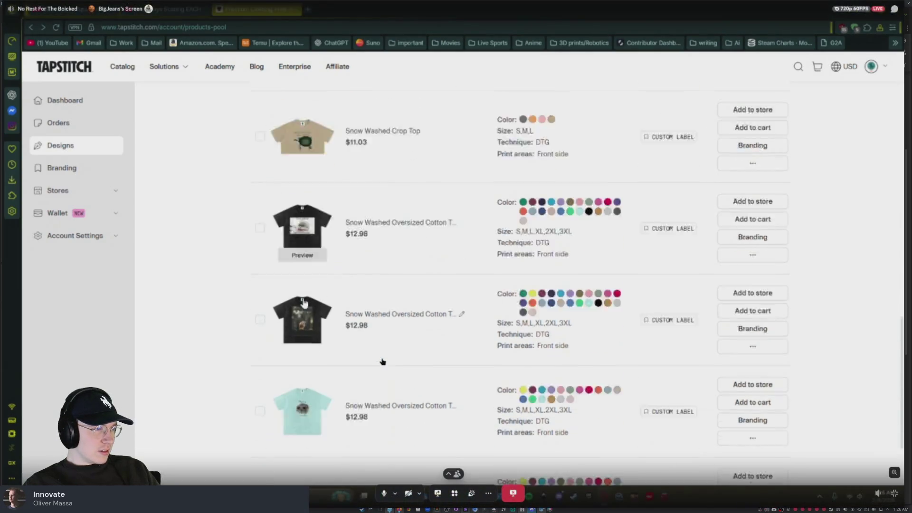
pyautogui.scroll(-1, 304, 303)
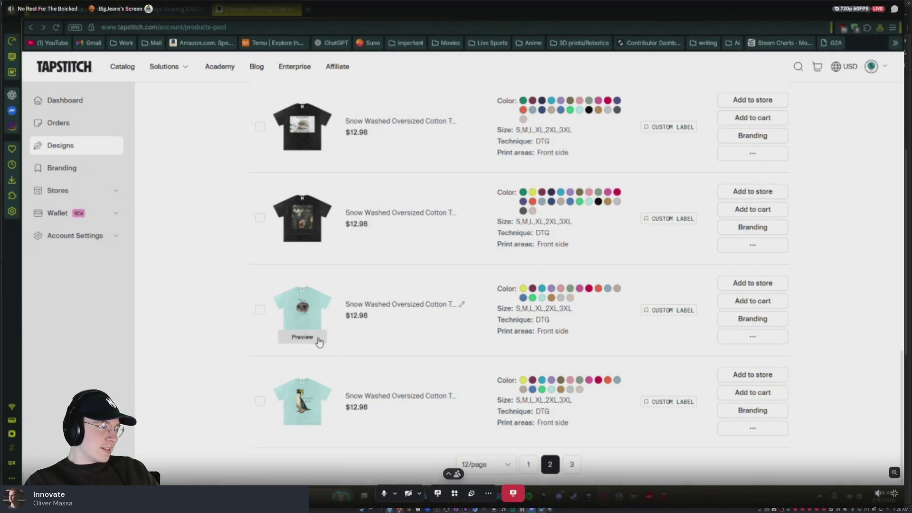
pyautogui.click(318, 341)
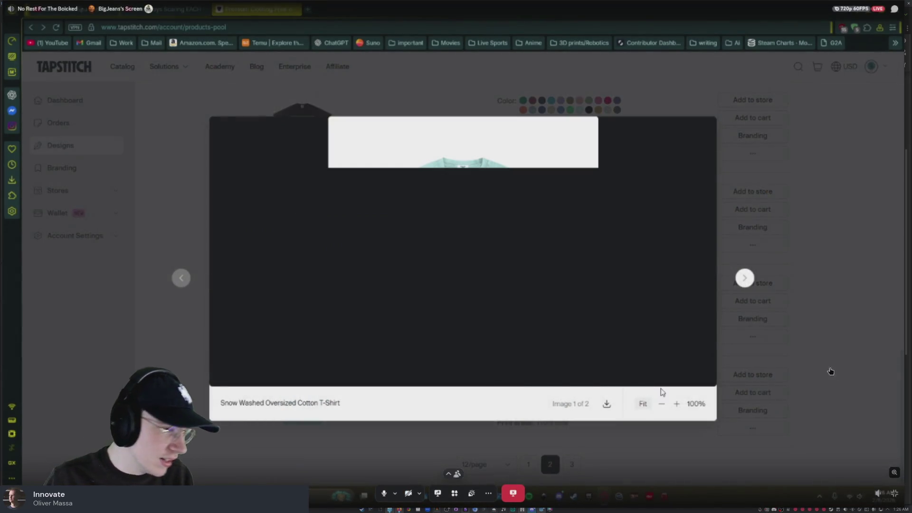
pyautogui.click(677, 404)
pyautogui.click(677, 405)
pyautogui.click(677, 404)
pyautogui.click(679, 404)
pyautogui.click(678, 404)
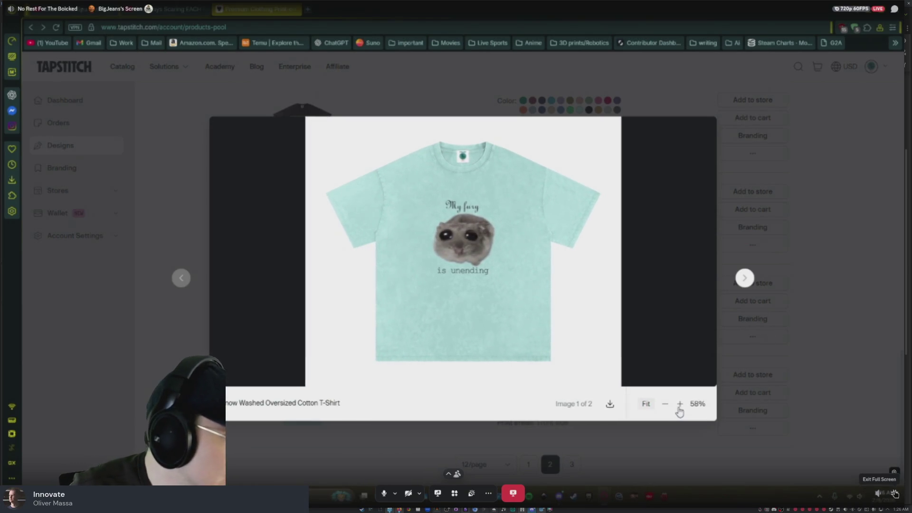
pyautogui.click(679, 404)
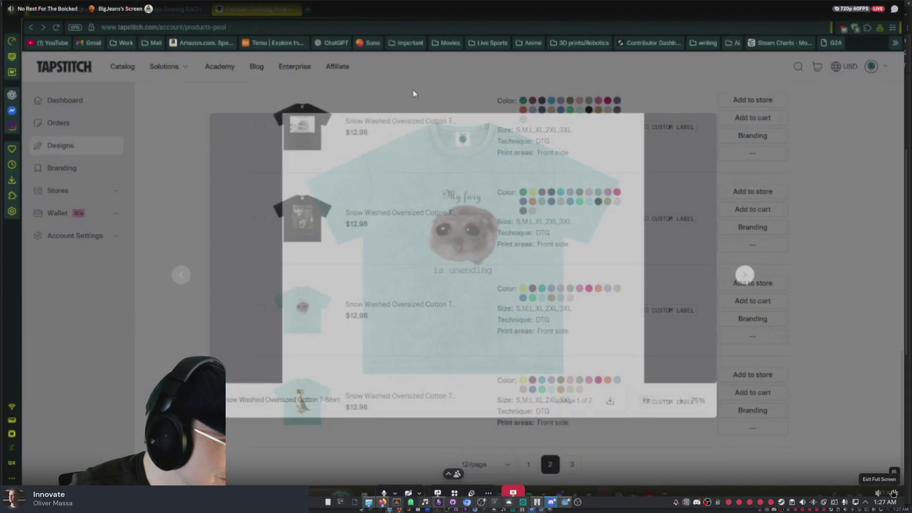
pyautogui.click(895, 494)
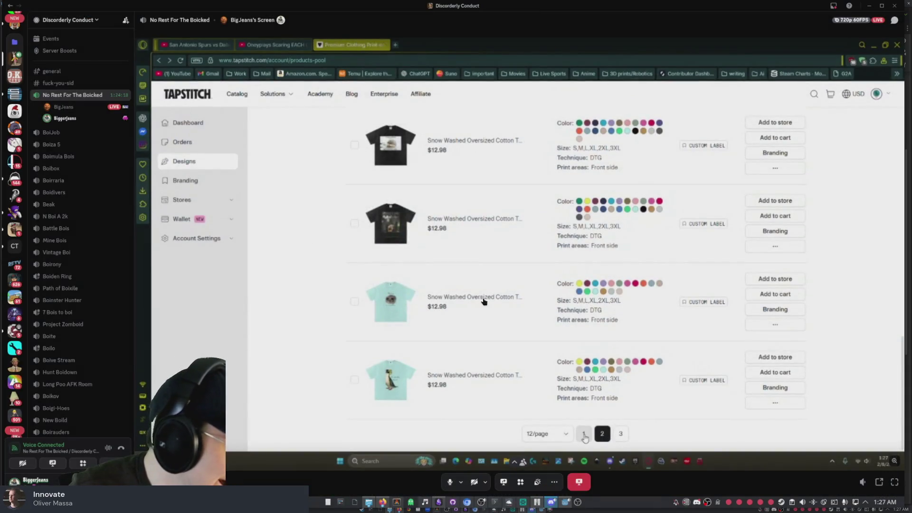
pyautogui.click(895, 482)
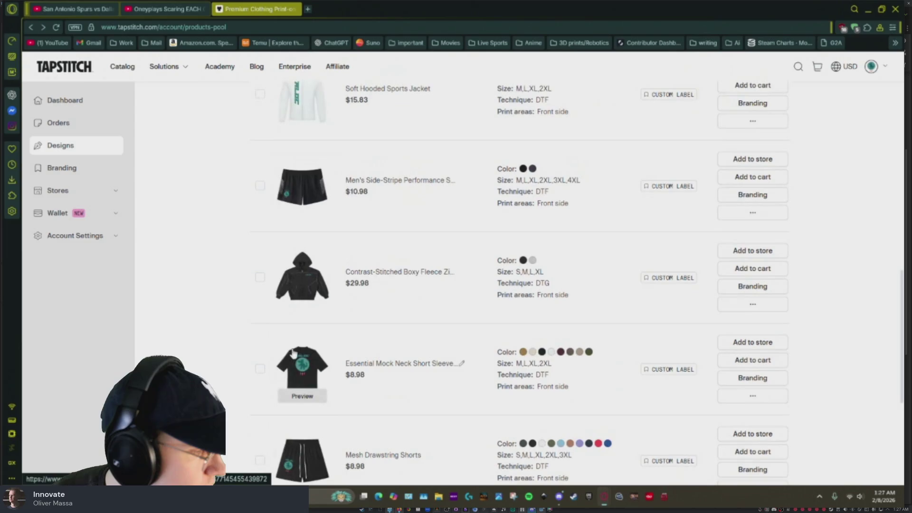
# Step: Preview the Essential Mock Neck Short Sleeve T-Shirt and Side Stripe Running Pants mockups
pyautogui.click(302, 396)
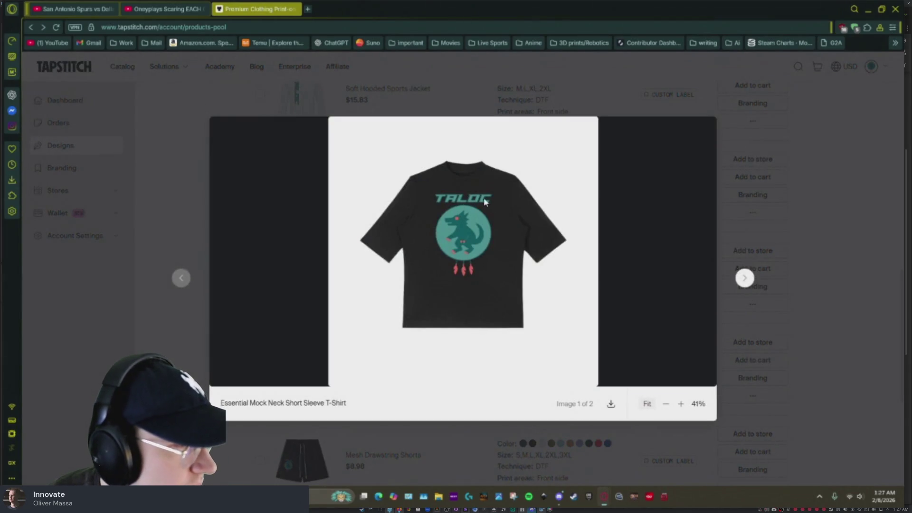
pyautogui.moveTo(553, 264)
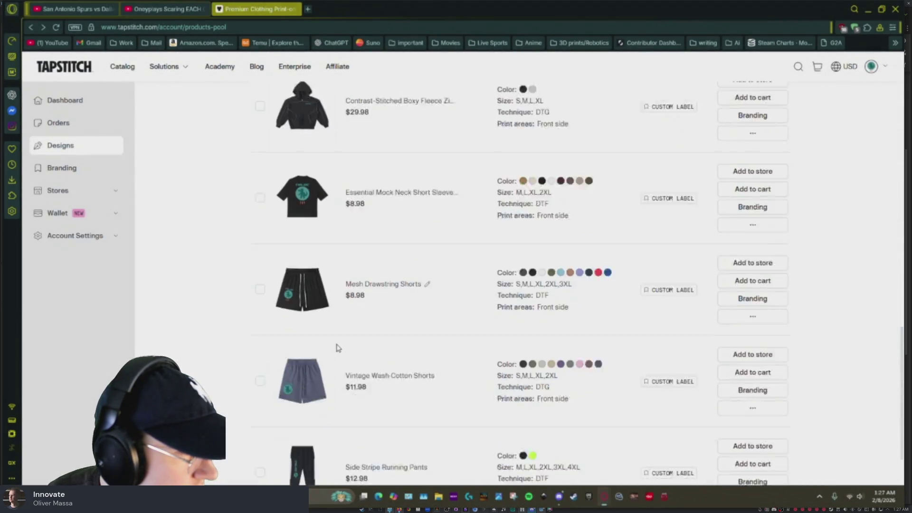
pyautogui.click(303, 428)
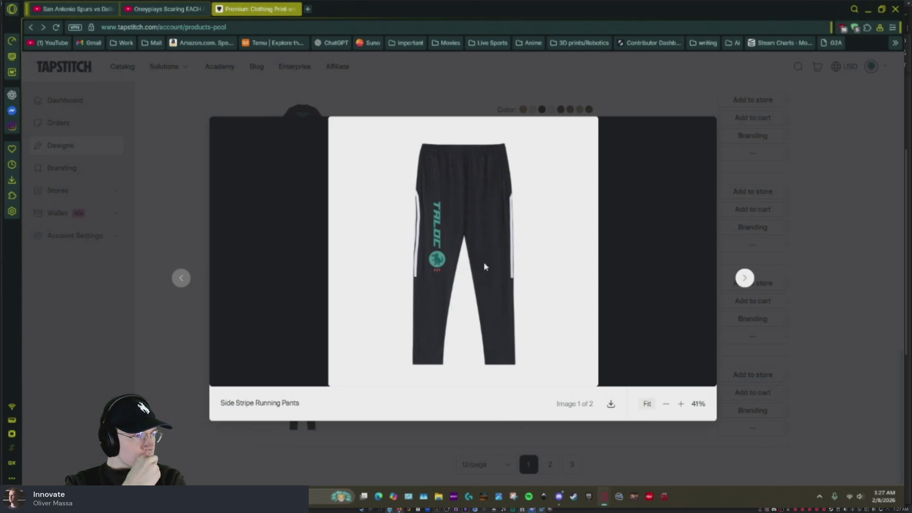
pyautogui.click(828, 167)
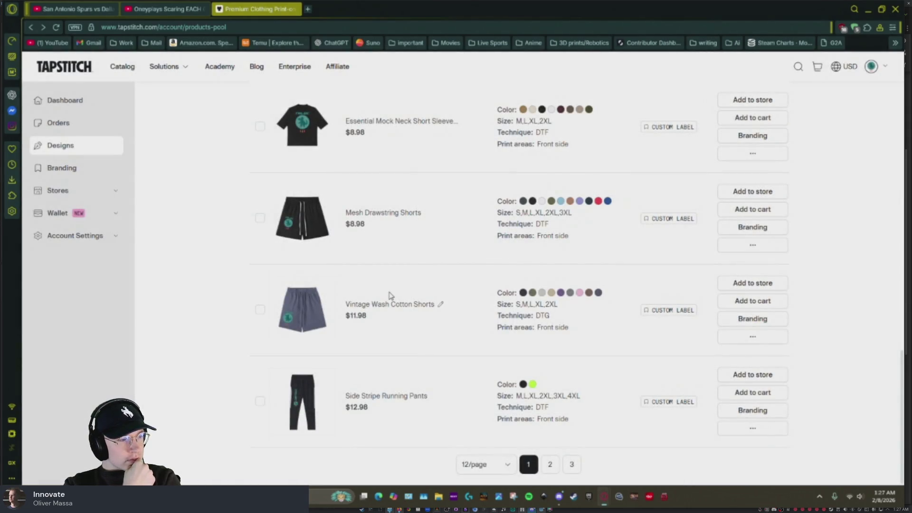
# Step: View the Boxy Fleece Zip Hoodie front and back, then the Soft Hooded Sports Jacket
pyautogui.scroll(3, 327, 314)
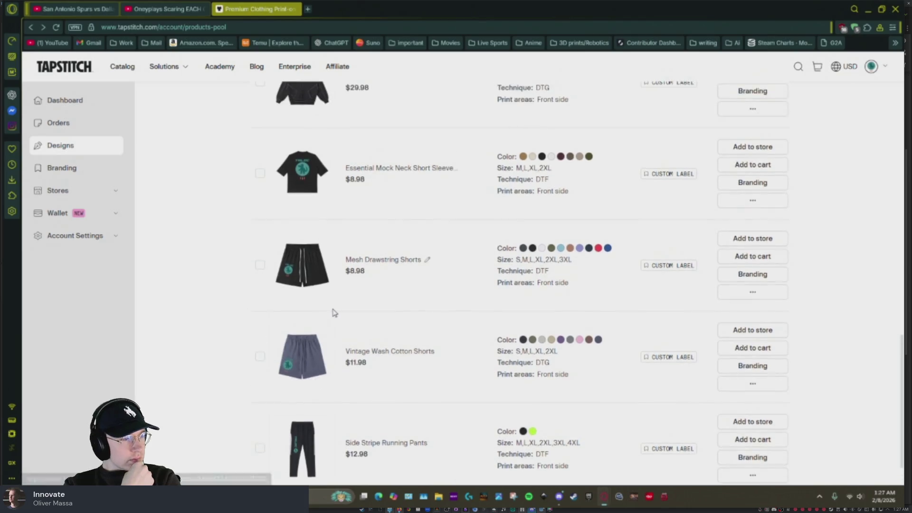
pyautogui.scroll(1, 319, 285)
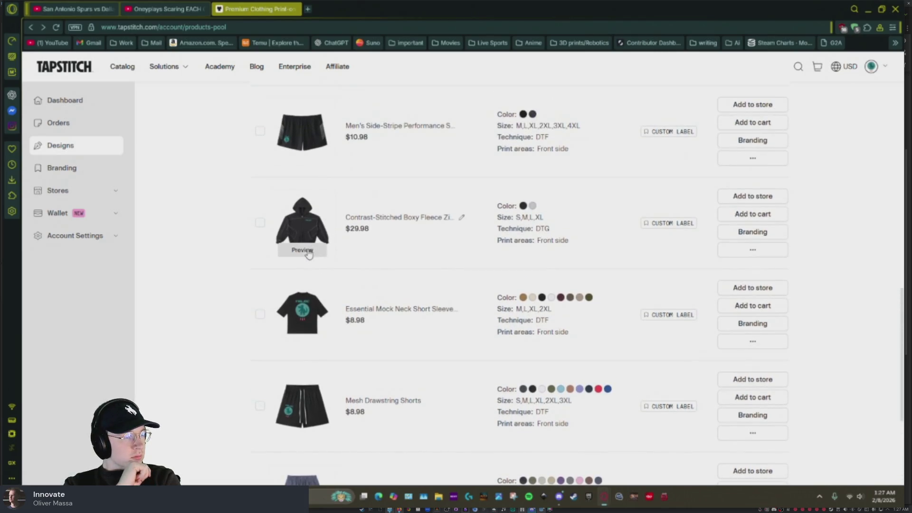
pyautogui.click(306, 249)
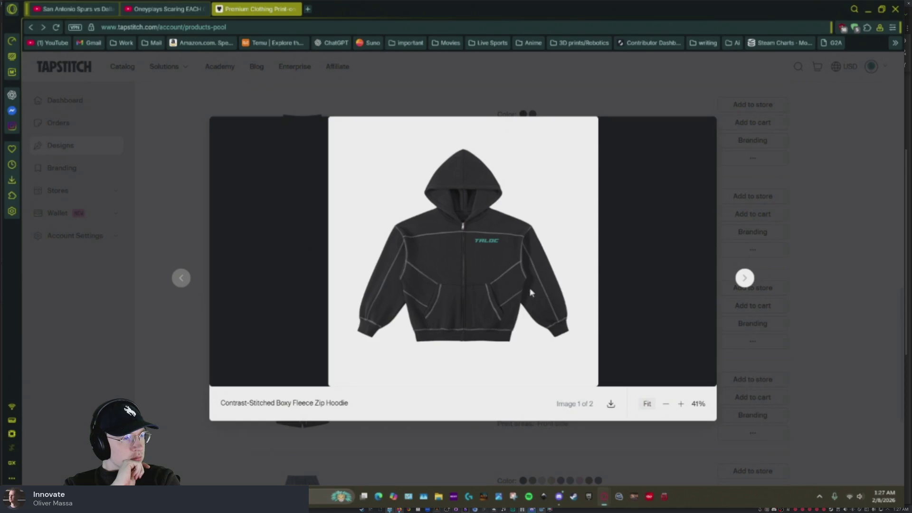
pyautogui.click(747, 280)
pyautogui.click(181, 281)
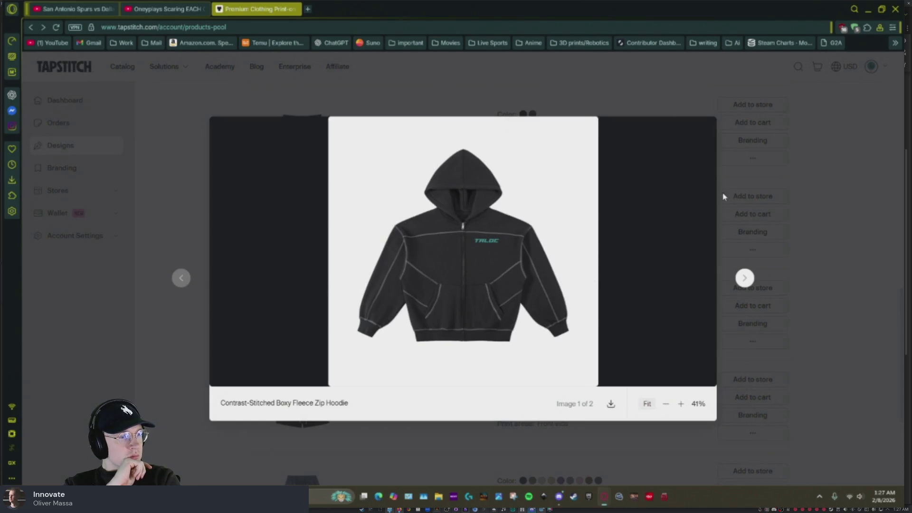
pyautogui.click(796, 202)
pyautogui.scroll(5, 463, 266)
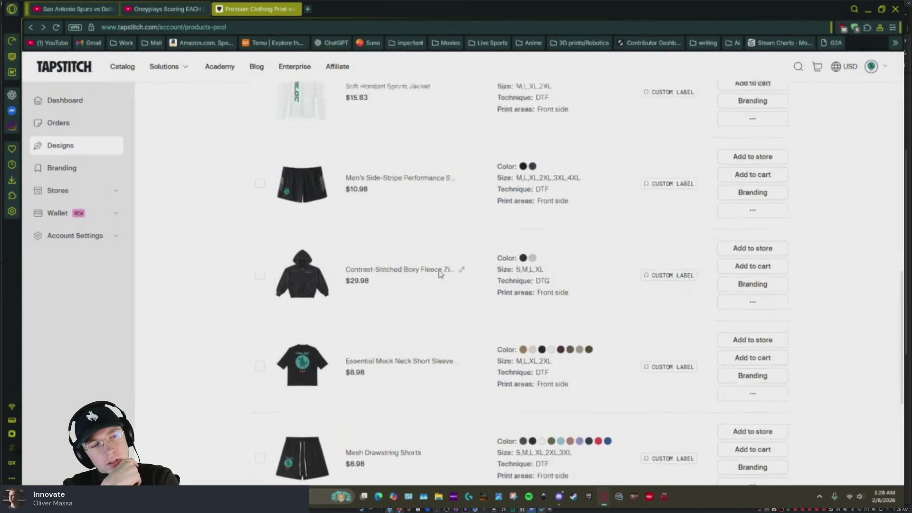
pyautogui.click(293, 302)
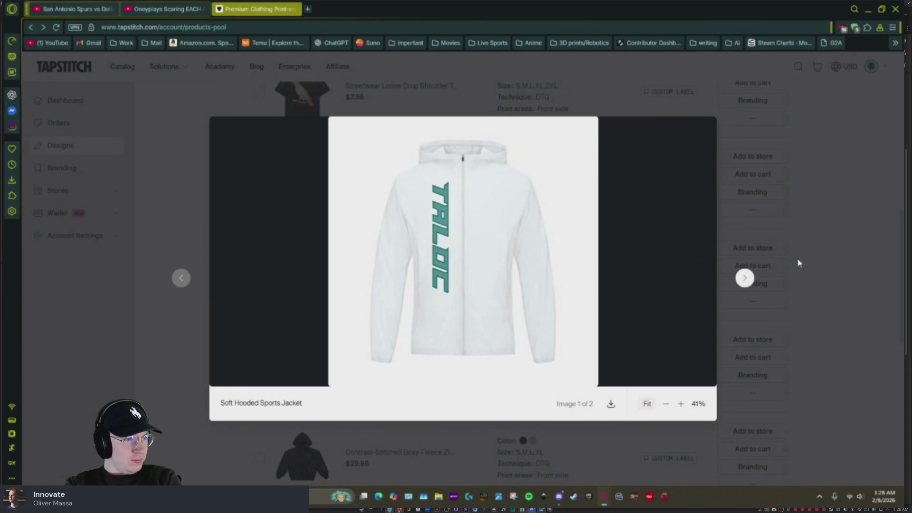
pyautogui.click(814, 246)
# Step: Preview the Streetwear Loose Drop Shoulder T-Shirt and zoom in on its cockatoo image
pyautogui.scroll(3, 299, 305)
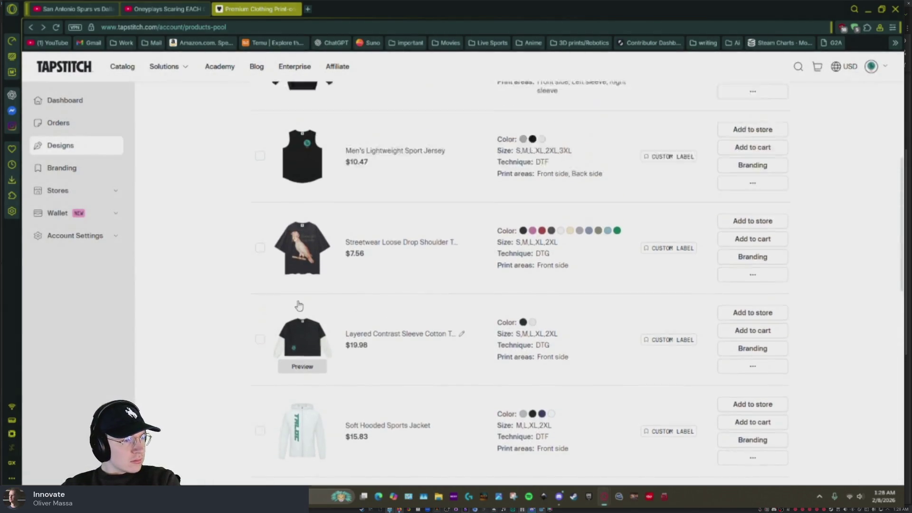
pyautogui.scroll(2, 299, 305)
pyautogui.click(300, 306)
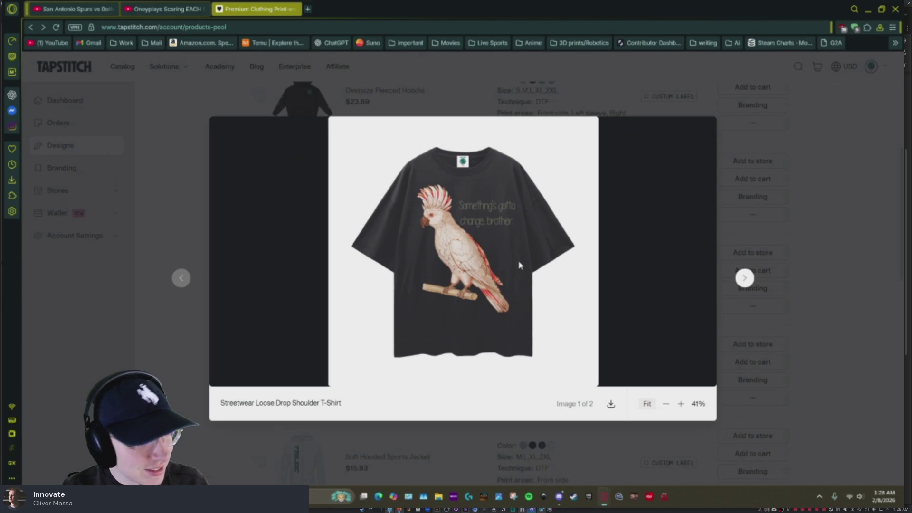
pyautogui.click(679, 405)
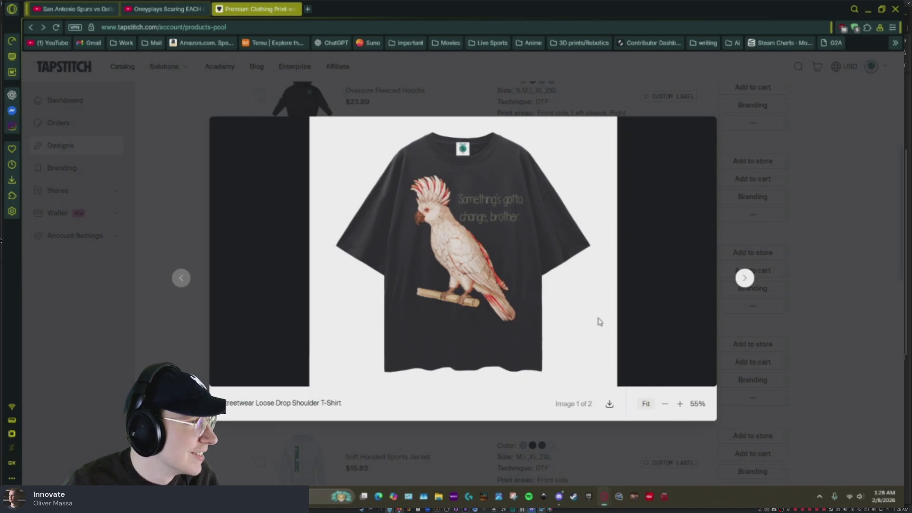
pyautogui.click(783, 220)
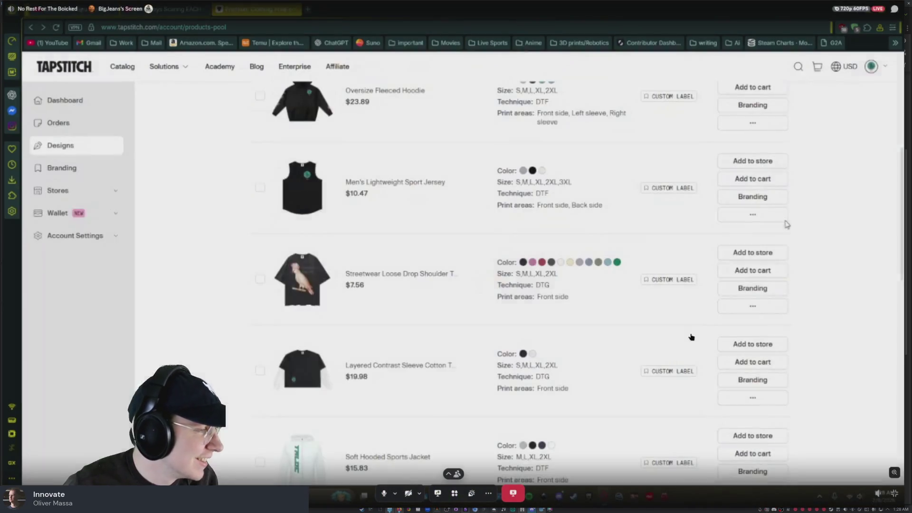
# Step: Review the Men's Lightweight Sport Jersey front and its TALOC-printed back
pyautogui.scroll(3, 357, 262)
pyautogui.click(305, 357)
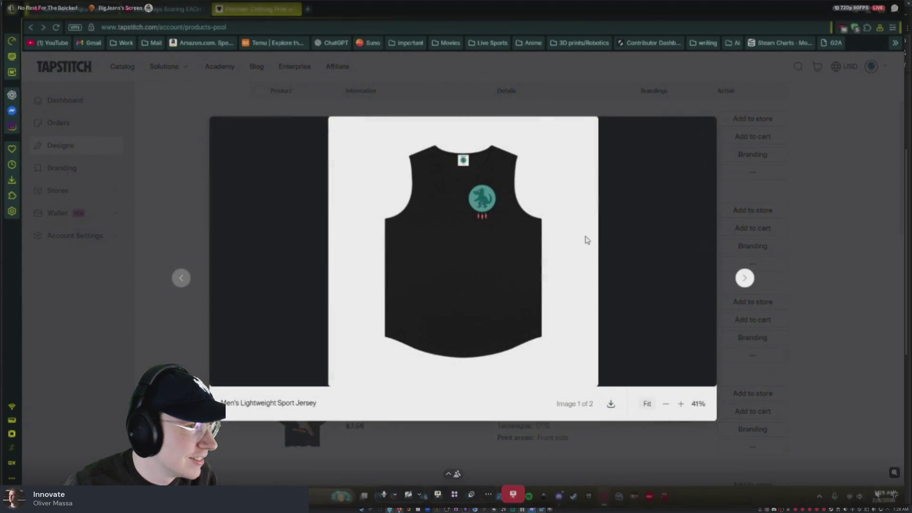
pyautogui.click(745, 277)
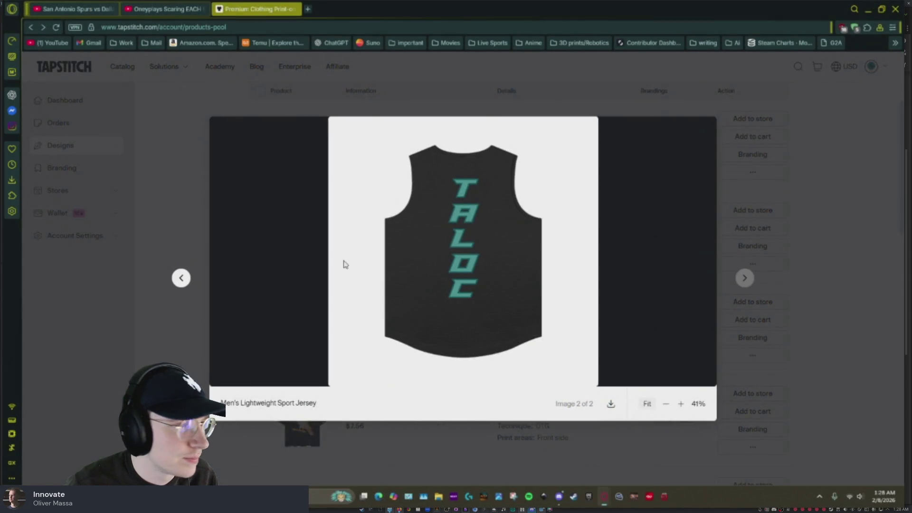
pyautogui.click(182, 279)
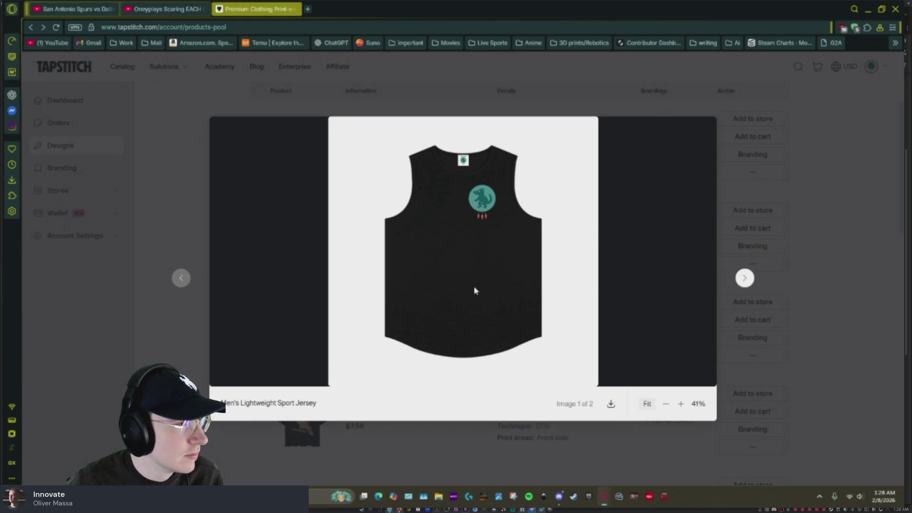
pyautogui.click(745, 279)
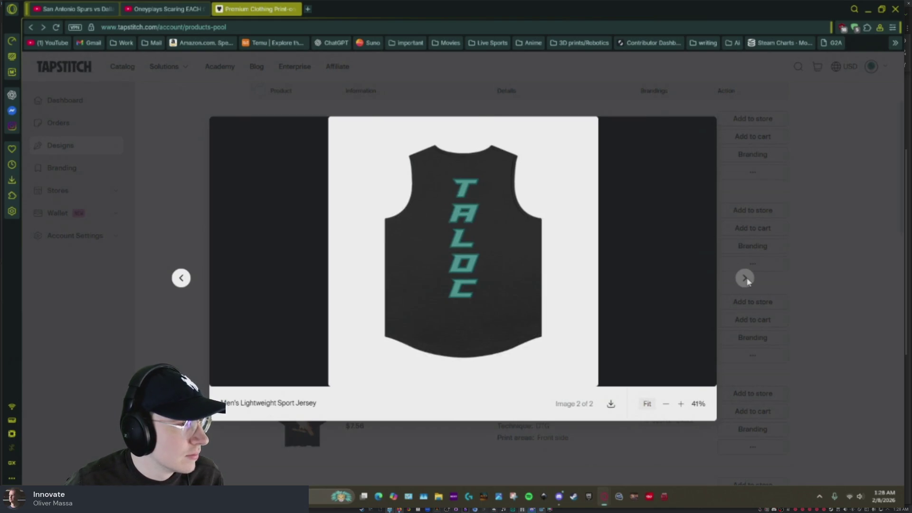
pyautogui.click(831, 254)
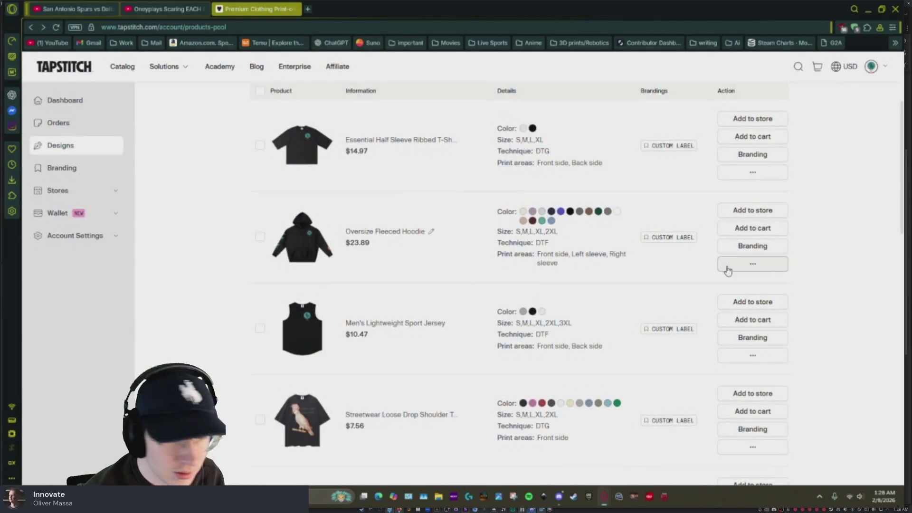
pyautogui.scroll(1, 450, 257)
pyautogui.moveTo(302, 319)
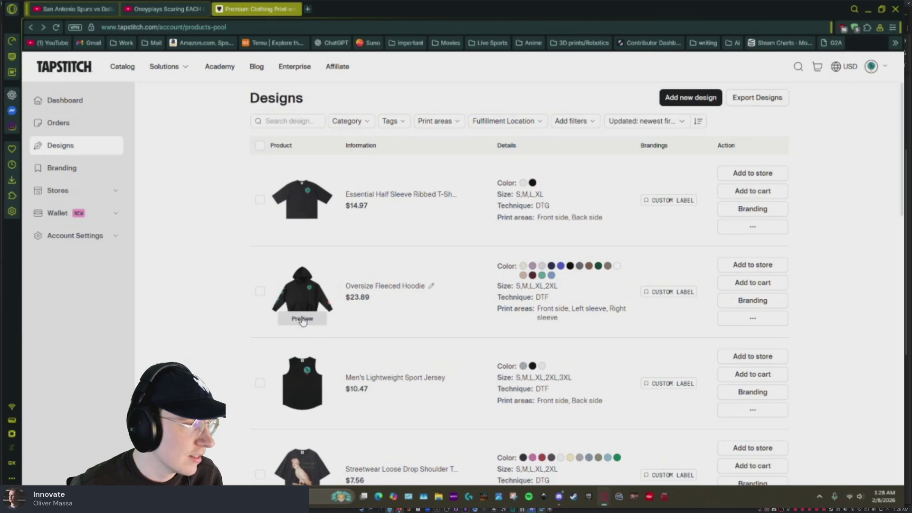
# Step: Check the Essential Half Sleeve Ribbed T-Shirt front and its red-circle back print
pyautogui.click(306, 228)
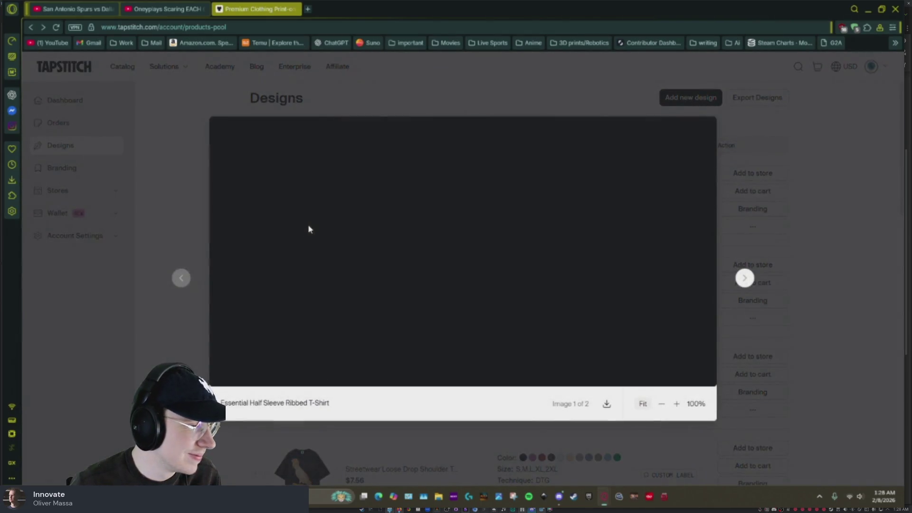
pyautogui.click(744, 279)
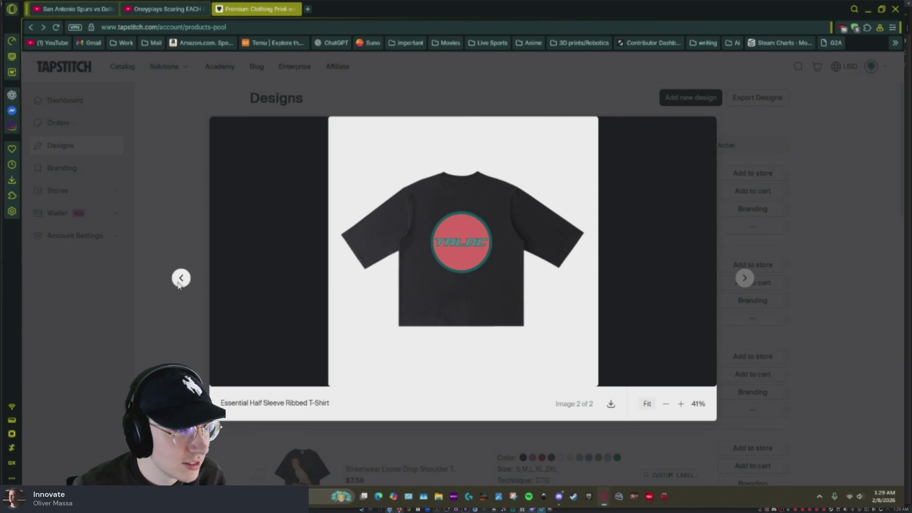
pyautogui.click(181, 279)
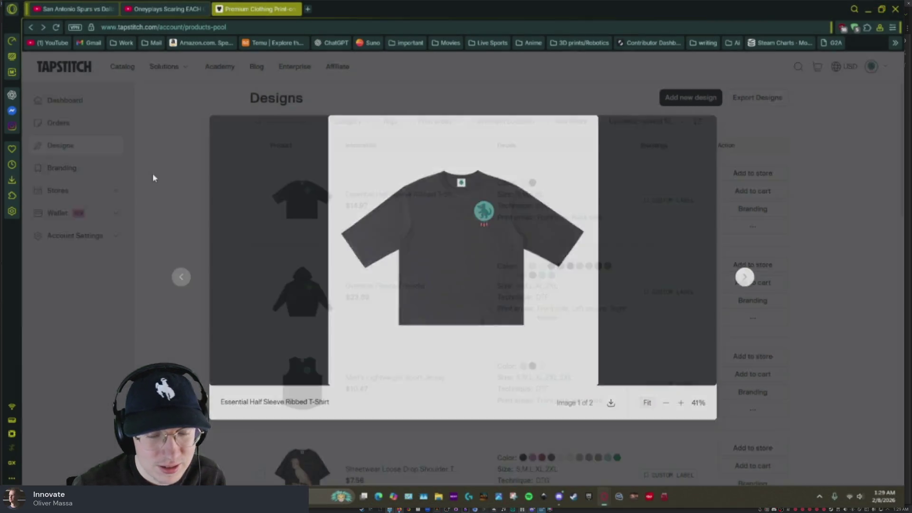
pyautogui.click(152, 173)
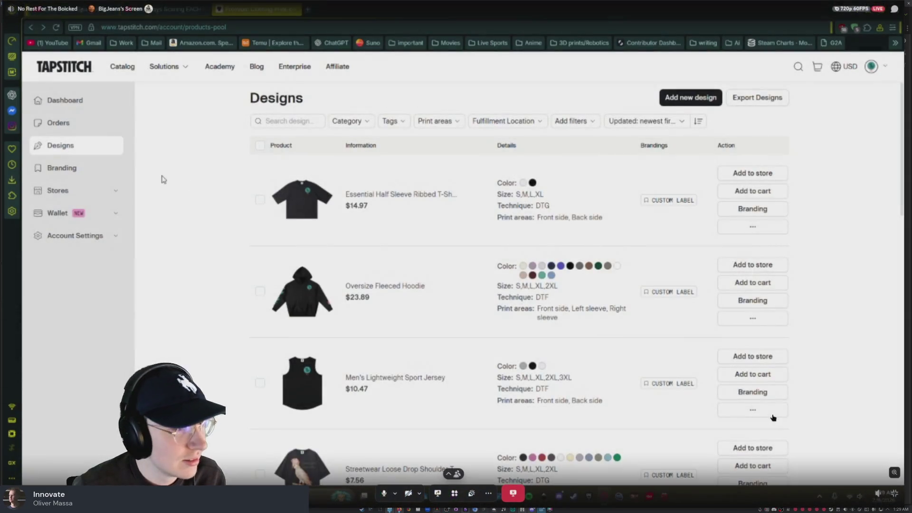
# Step: Preview the Oversize Fleeced Hoodie's front and back images
pyautogui.click(307, 314)
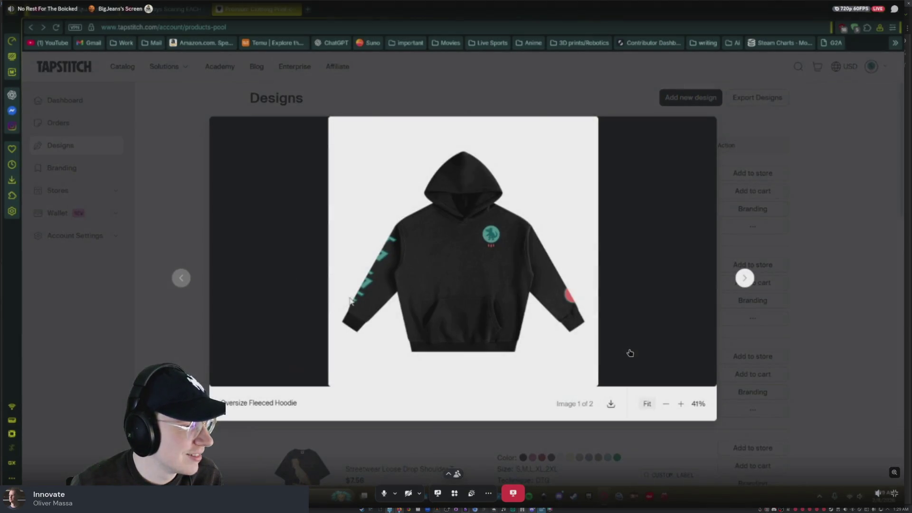
pyautogui.click(744, 278)
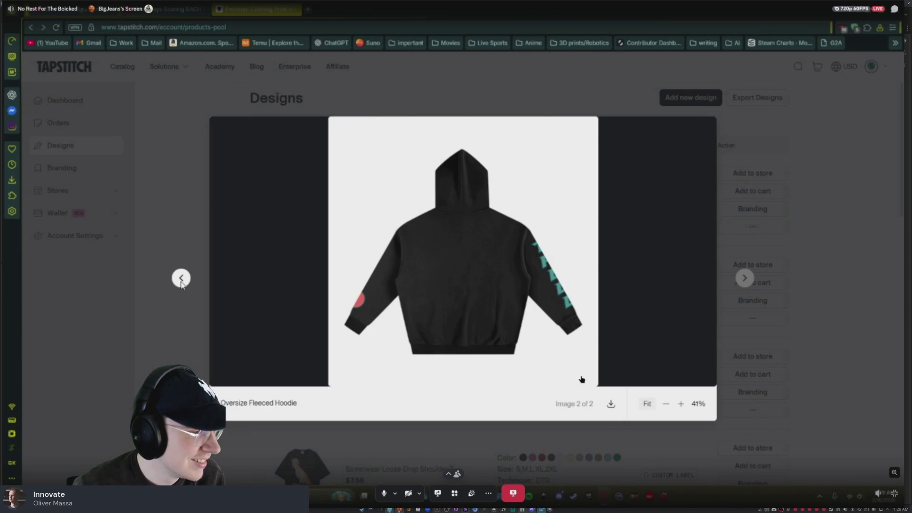
pyautogui.click(181, 279)
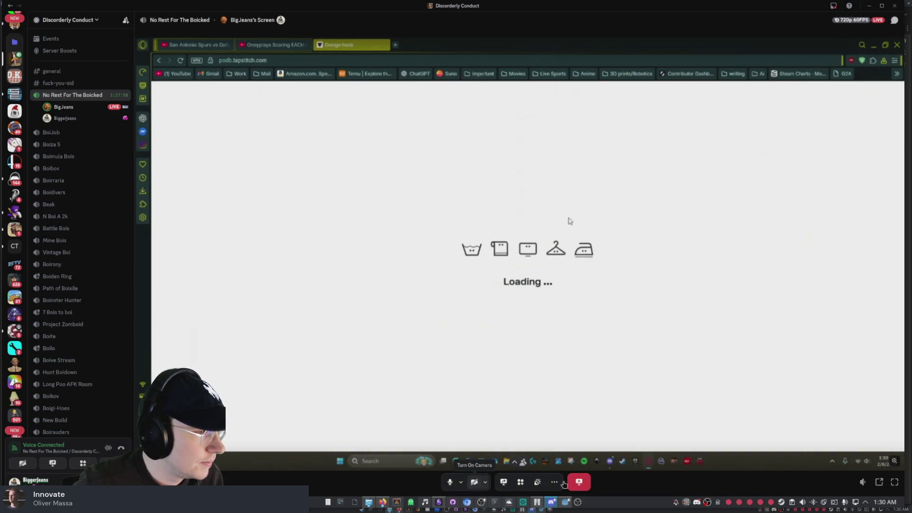
# Step: Place the teal wolf logo from My folder on the heavyweight T-shirt front
pyautogui.click(894, 483)
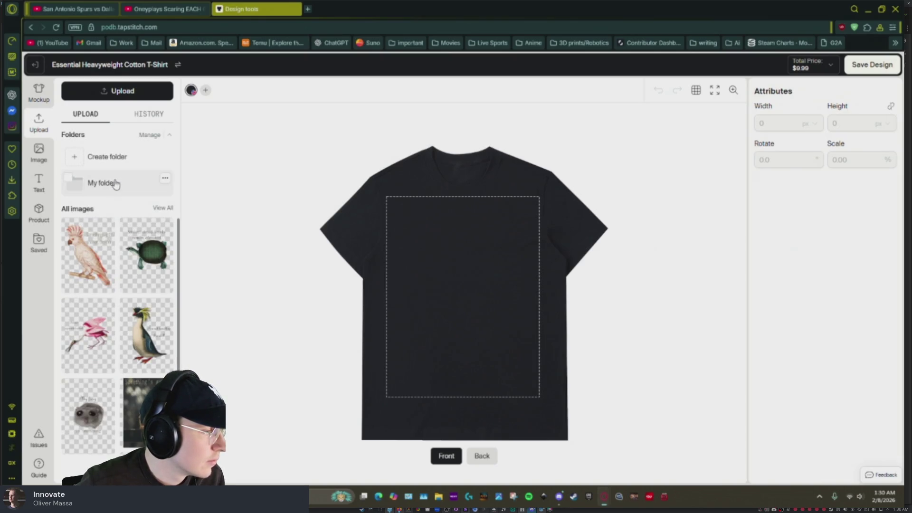
pyautogui.click(99, 183)
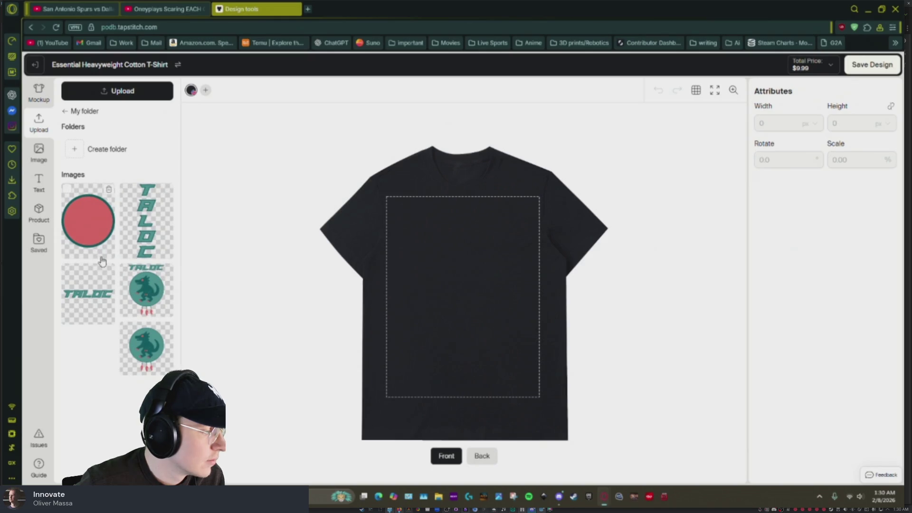
pyautogui.click(140, 350)
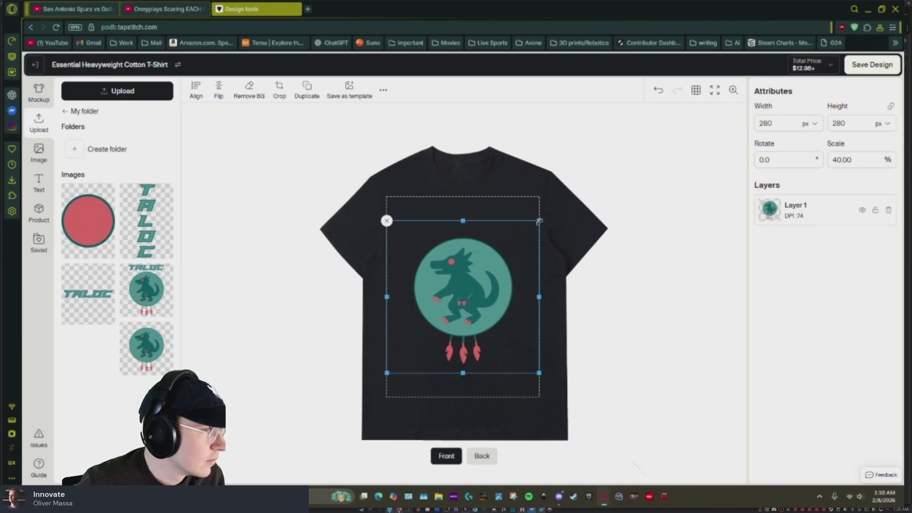
# Step: Scale the wolf logo to 59.22% and re-centre it, then try and remove a red circle
pyautogui.moveTo(539, 221); pyautogui.dragTo(613, 146)
pyautogui.moveTo(514, 265); pyautogui.dragTo(475, 305)
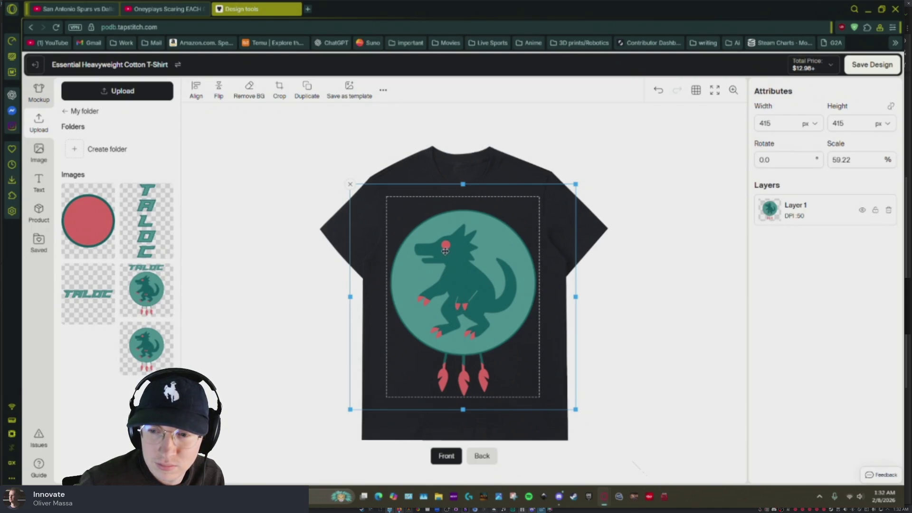
pyautogui.click(97, 238)
pyautogui.moveTo(491, 284)
pyautogui.mouseDown()
pyautogui.moveTo(503, 287)
pyautogui.moveTo(485, 295)
pyautogui.mouseUp()
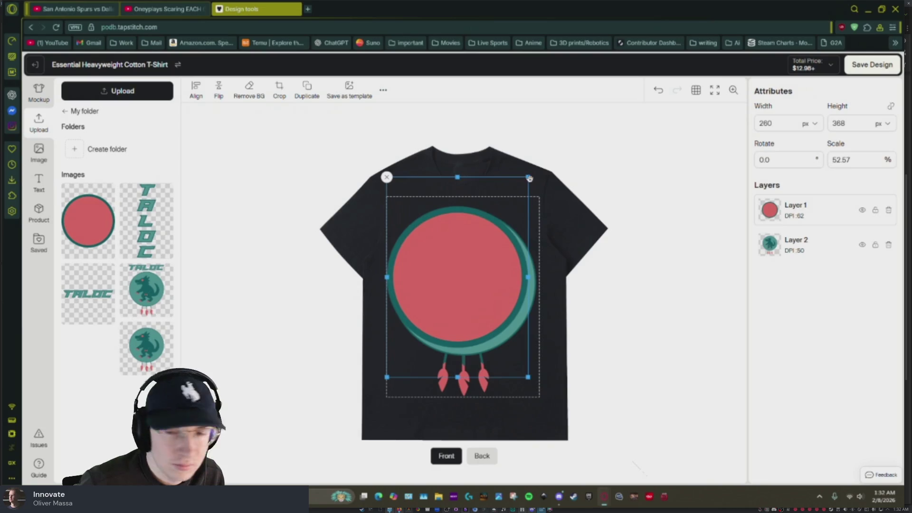
pyautogui.moveTo(524, 178)
pyautogui.mouseDown()
pyautogui.moveTo(434, 328)
pyautogui.moveTo(408, 354)
pyautogui.moveTo(465, 235)
pyautogui.moveTo(447, 244)
pyautogui.moveTo(525, 218)
pyautogui.moveTo(447, 244)
pyautogui.moveTo(517, 224)
pyautogui.moveTo(595, 173)
pyautogui.mouseUp()
pyautogui.moveTo(523, 217)
pyautogui.mouseDown()
pyautogui.moveTo(443, 280)
pyautogui.moveTo(493, 251)
pyautogui.moveTo(487, 264)
pyautogui.moveTo(472, 260)
pyautogui.moveTo(440, 287)
pyautogui.moveTo(274, 318)
pyautogui.moveTo(430, 379)
pyautogui.moveTo(348, 357)
pyautogui.moveTo(416, 298)
pyautogui.mouseUp()
pyautogui.click(410, 291)
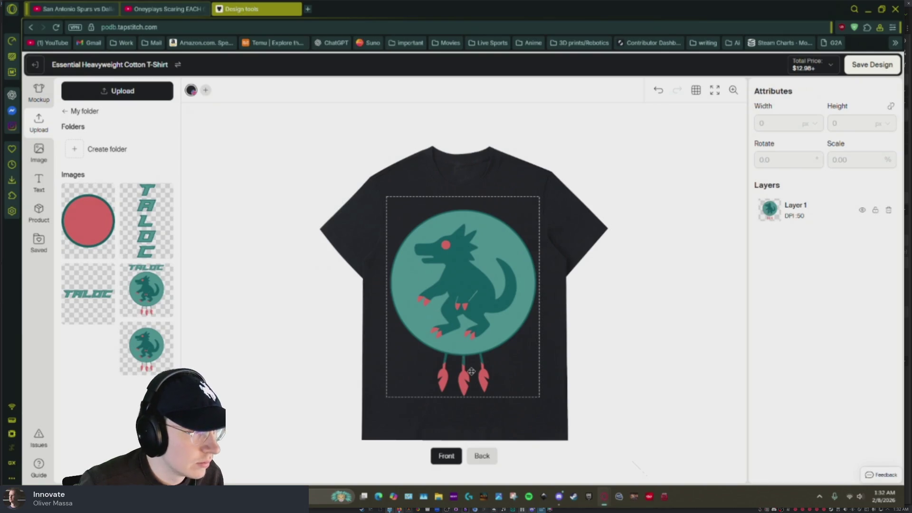
# Step: Nudge the wolf logo slightly higher on the shirt
pyautogui.moveTo(434, 365)
pyautogui.mouseDown()
pyautogui.moveTo(470, 368)
pyautogui.moveTo(429, 338)
pyautogui.moveTo(425, 280)
pyautogui.moveTo(433, 362)
pyautogui.mouseUp()
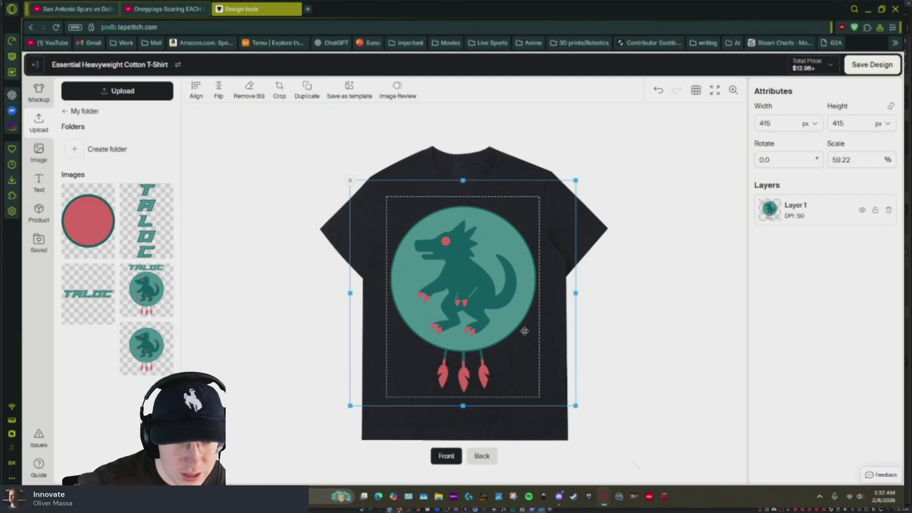
pyautogui.press('super+Tab')
pyautogui.press('Escape')
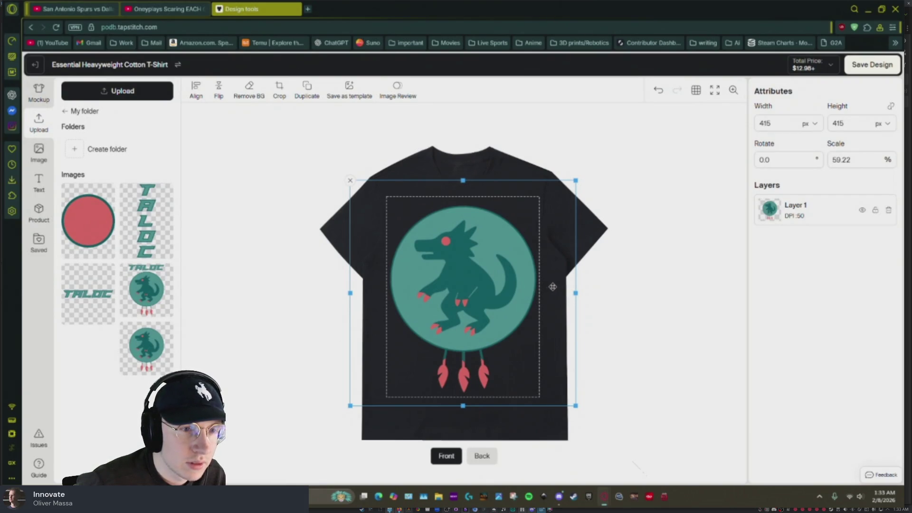
# Step: Delete the wolf logo and place the red circle image on the shirt front
pyautogui.click(145, 346)
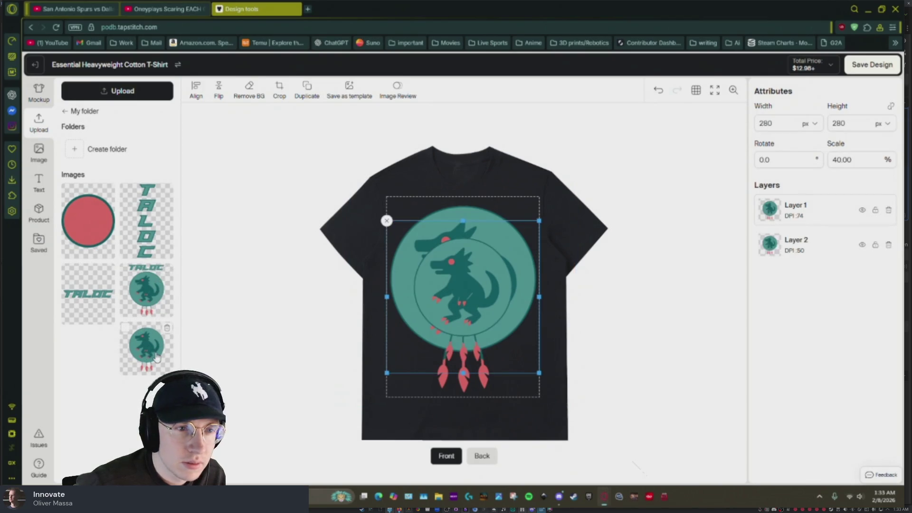
pyautogui.click(387, 220)
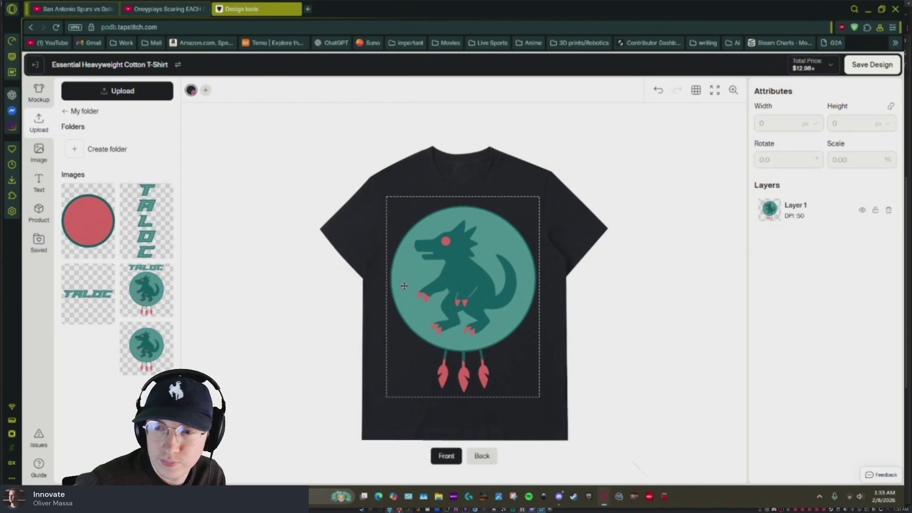
pyautogui.click(428, 261)
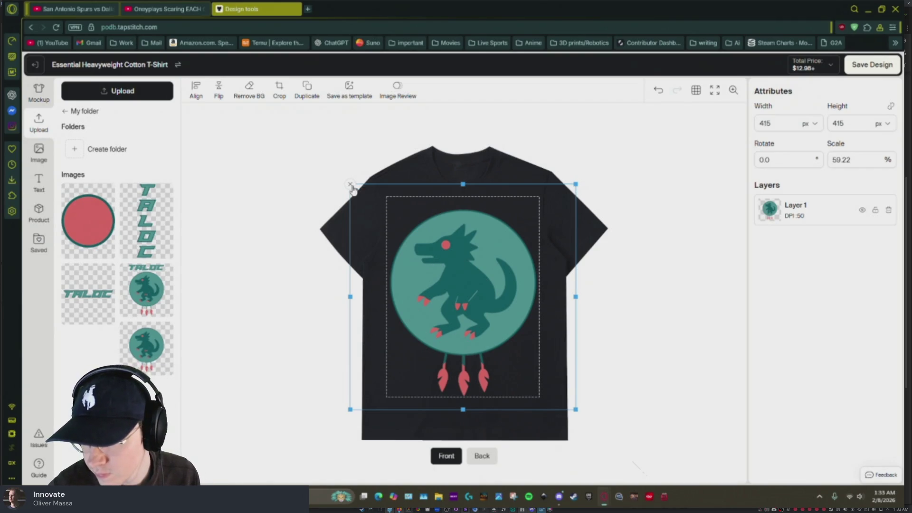
pyautogui.click(350, 185)
pyautogui.click(102, 239)
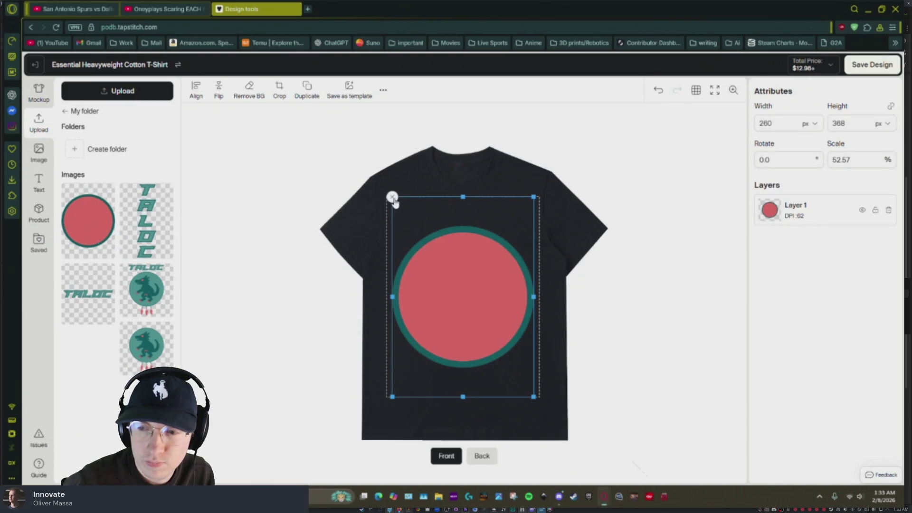
# Step: Replace the red circle with the vertical and horizontal TALOC images and retry the wolf logo
pyautogui.click(393, 197)
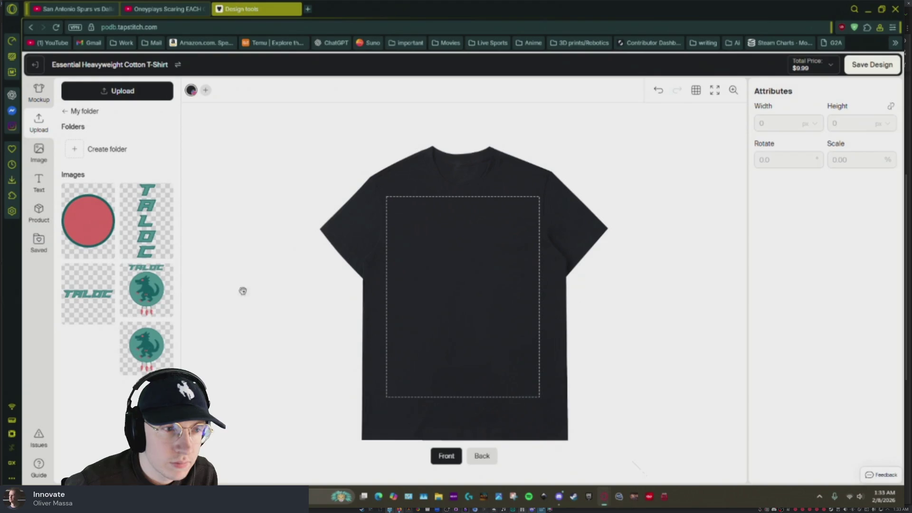
pyautogui.click(145, 240)
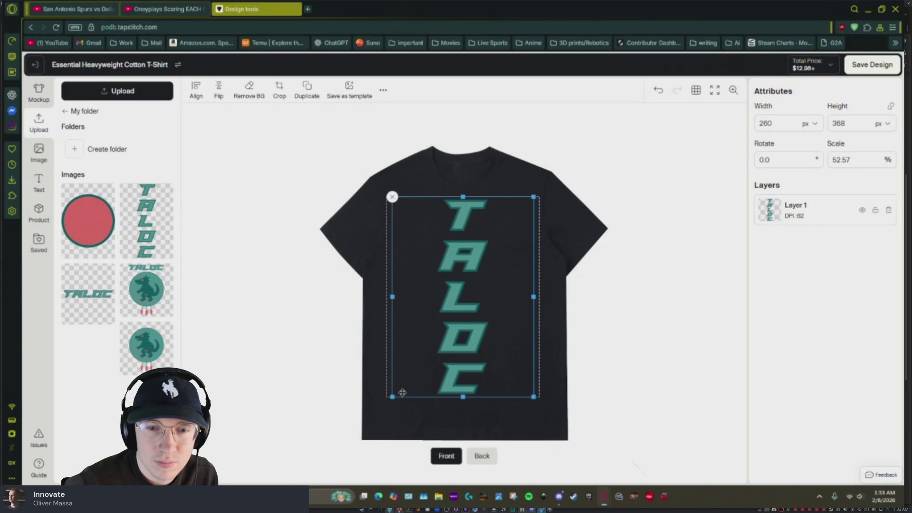
pyautogui.click(84, 313)
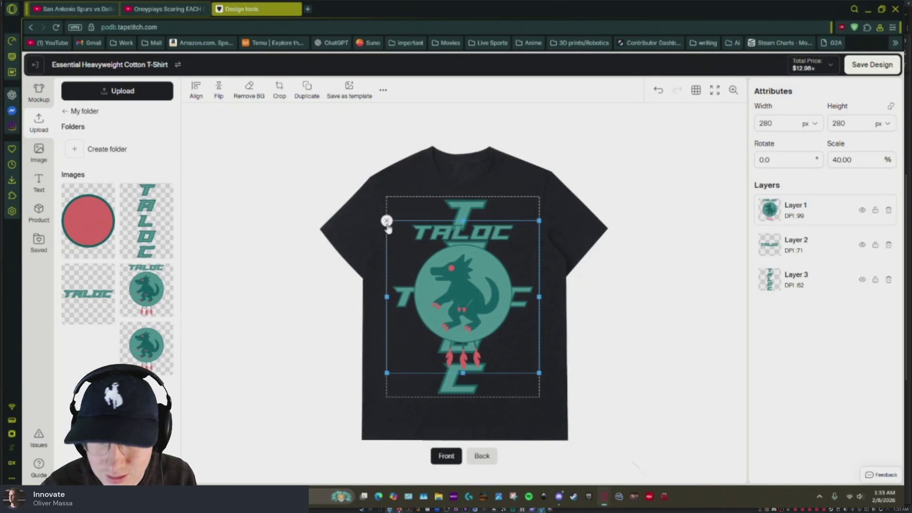
pyautogui.click(387, 221)
# Step: Delete both TALOC images to leave the shirt blank and preview it as a mockup
pyautogui.click(387, 211)
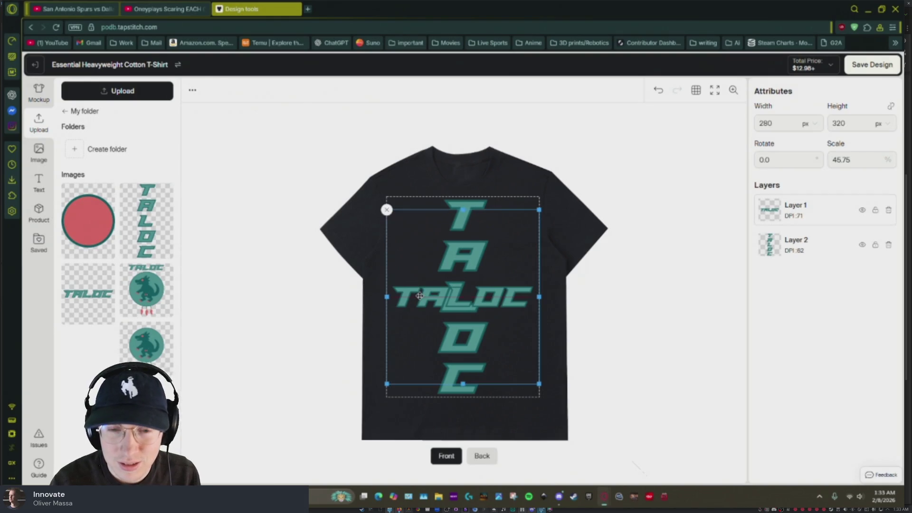
pyautogui.click(386, 209)
pyautogui.click(391, 199)
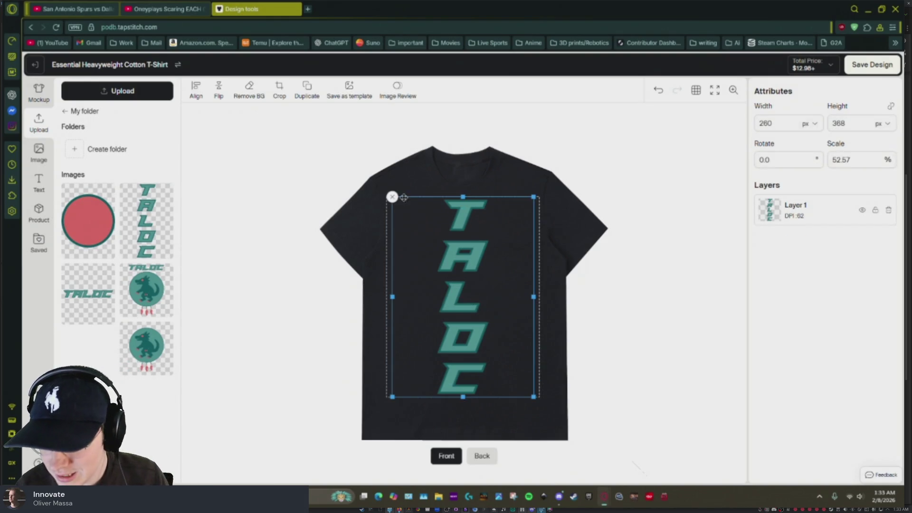
pyautogui.click(394, 197)
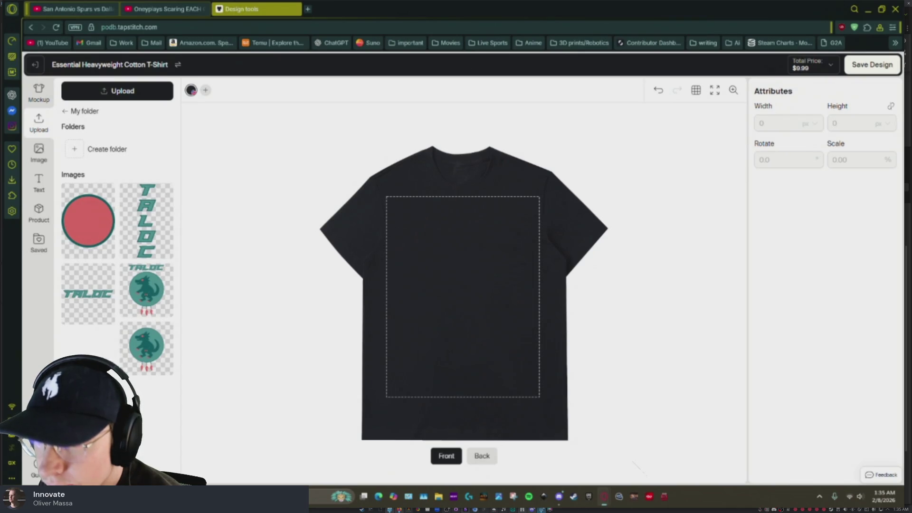
pyautogui.click(35, 97)
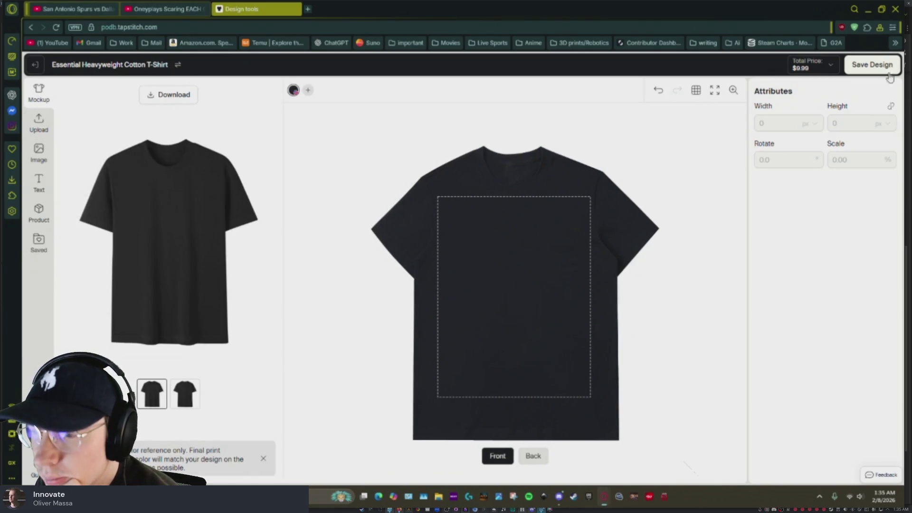
# Step: Exit the T-shirt designer without saving the design
pyautogui.click(35, 65)
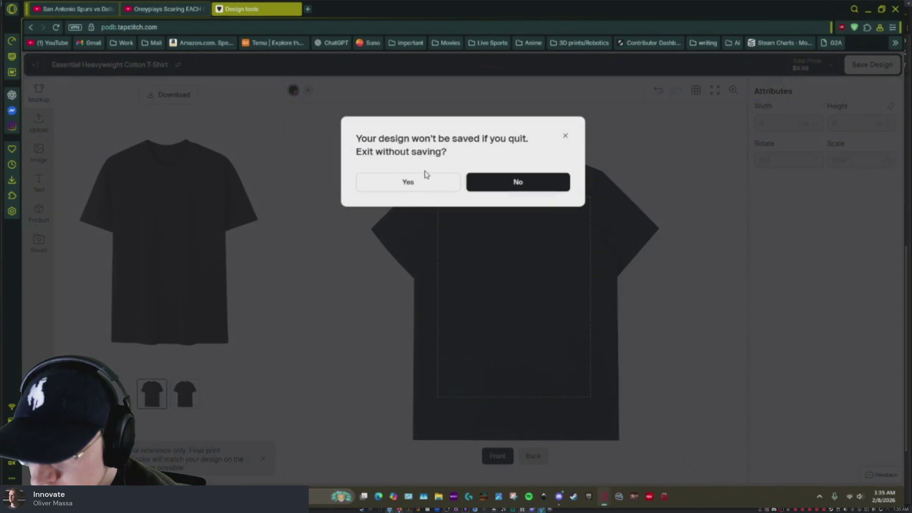
pyautogui.click(413, 184)
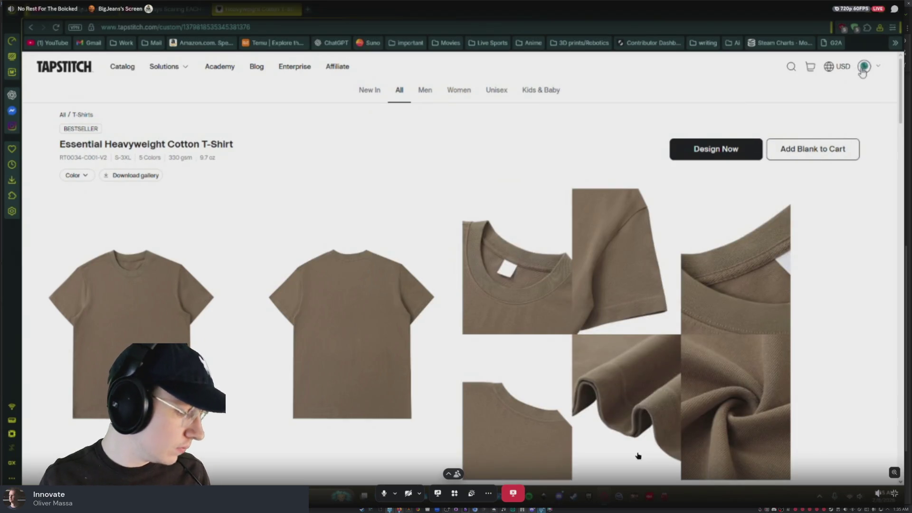
# Step: Open the Tapstitch account options menu
pyautogui.click(864, 69)
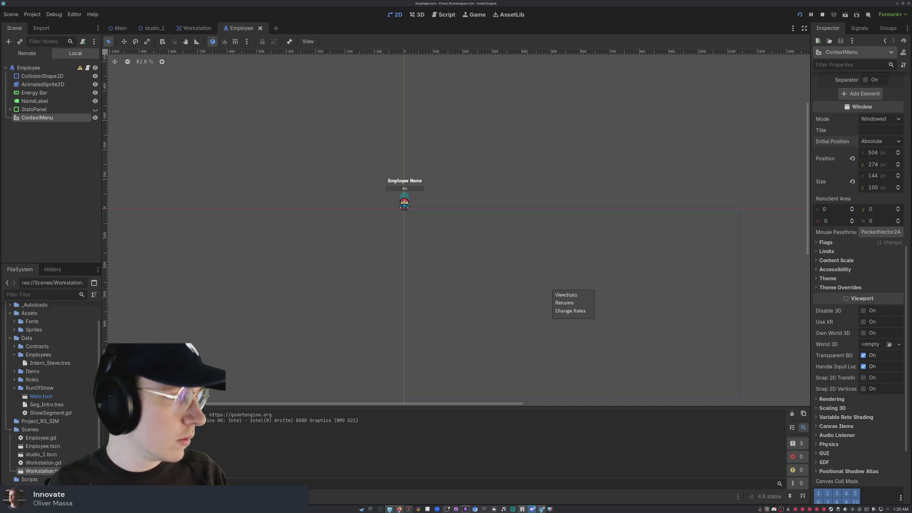
pyautogui.press('super')
pyautogui.press('super')
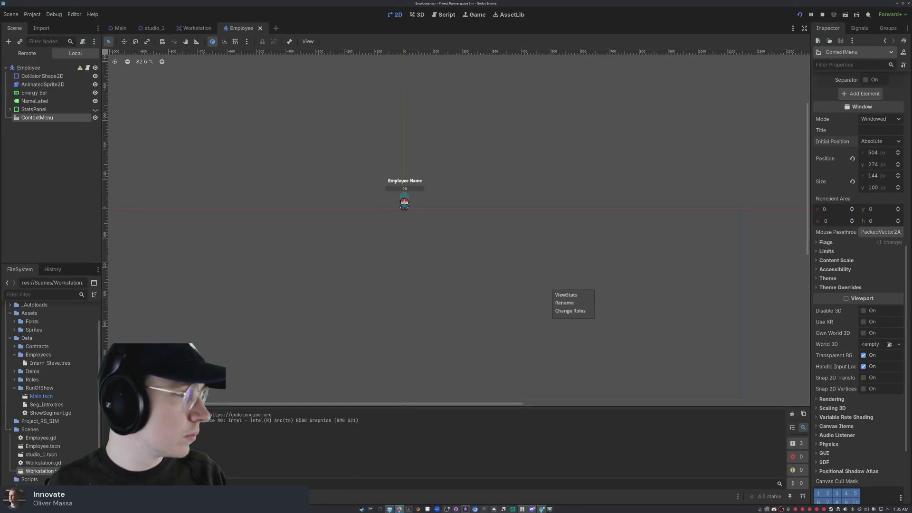
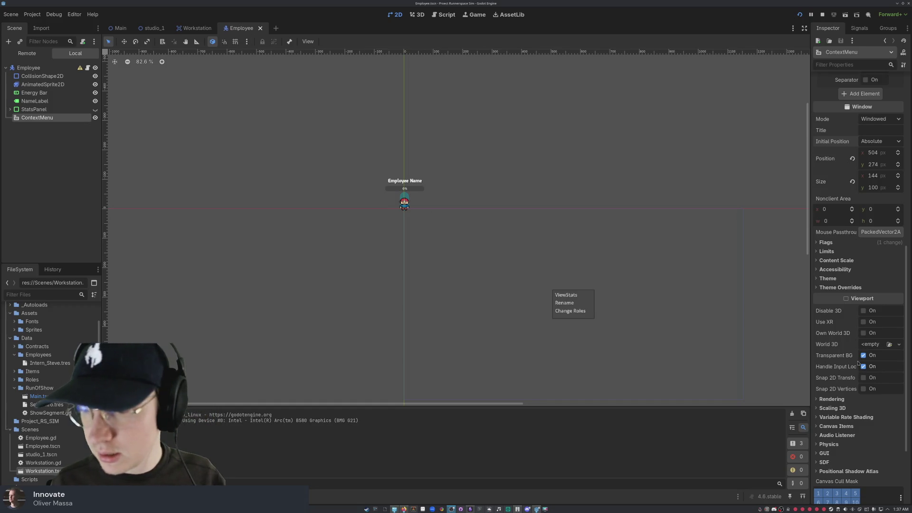
# Step: Expand and collapse the Scaling 3D section twice, leaving it closed
pyautogui.scroll(-3, 837, 400)
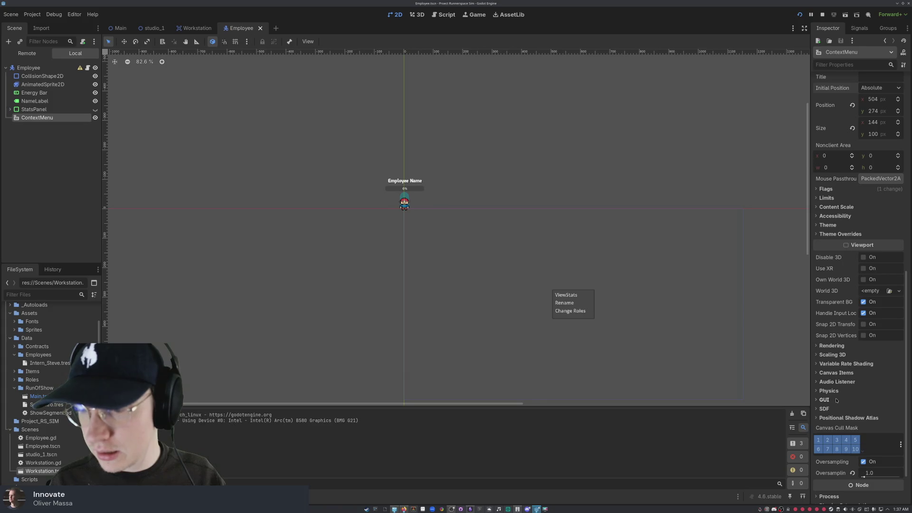
pyautogui.click(816, 355)
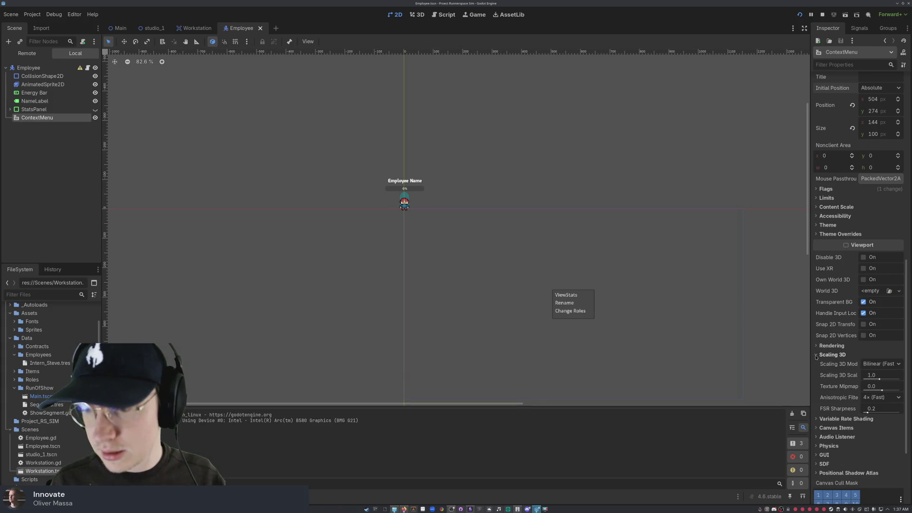
pyautogui.click(816, 355)
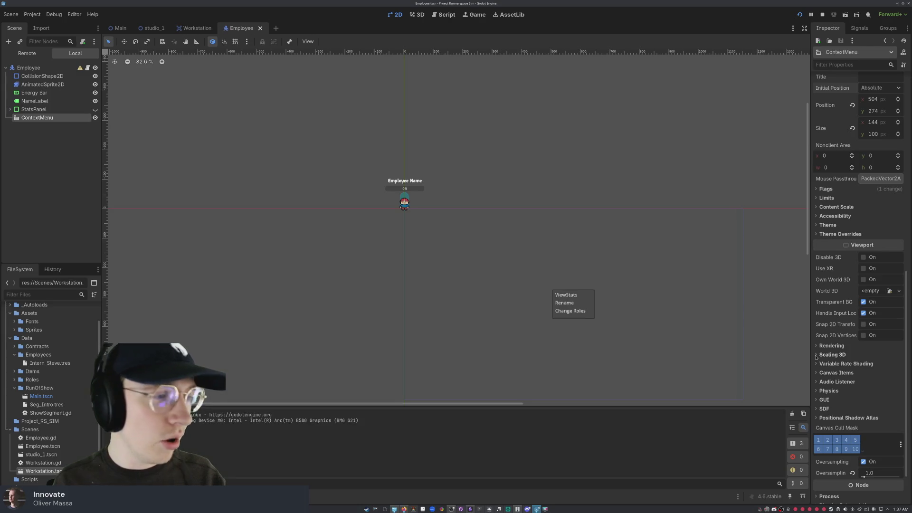
pyautogui.click(816, 355)
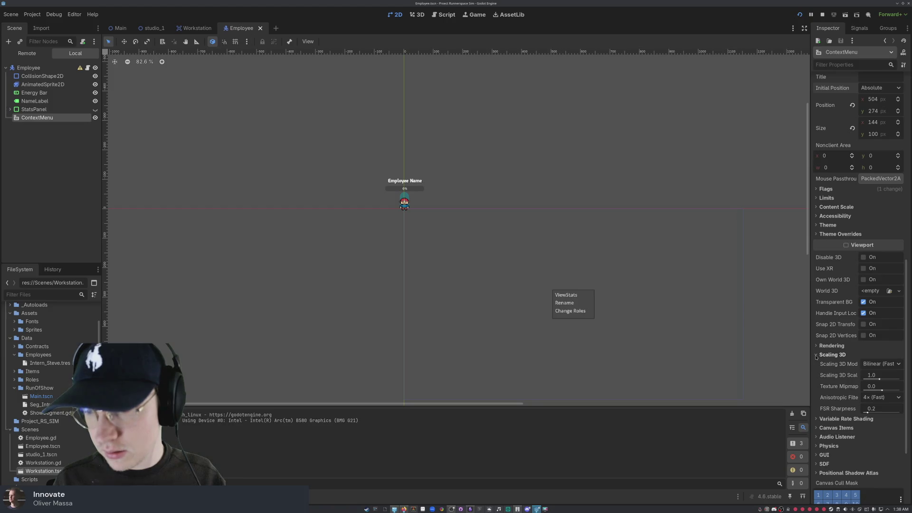
pyautogui.click(816, 355)
# Step: Collapse the ContextMenu's Items list in the Inspector
pyautogui.scroll(2, 816, 358)
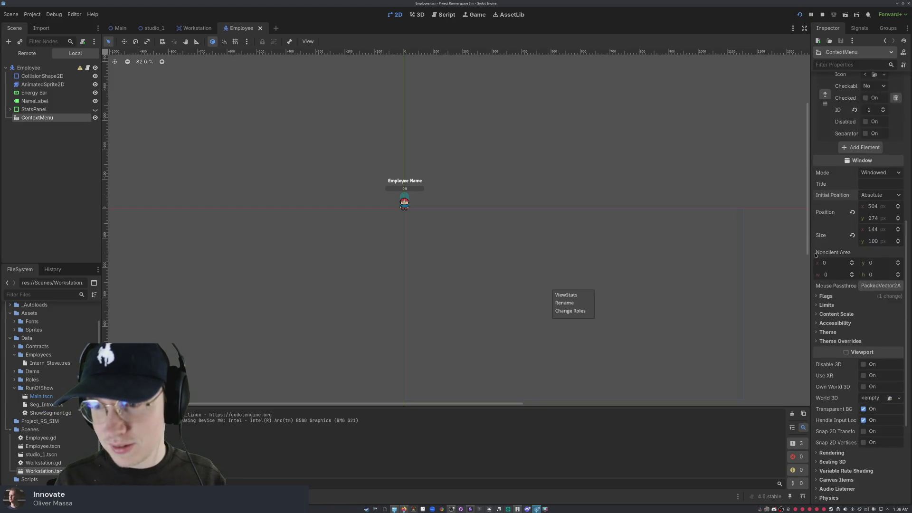
pyautogui.scroll(10, 822, 353)
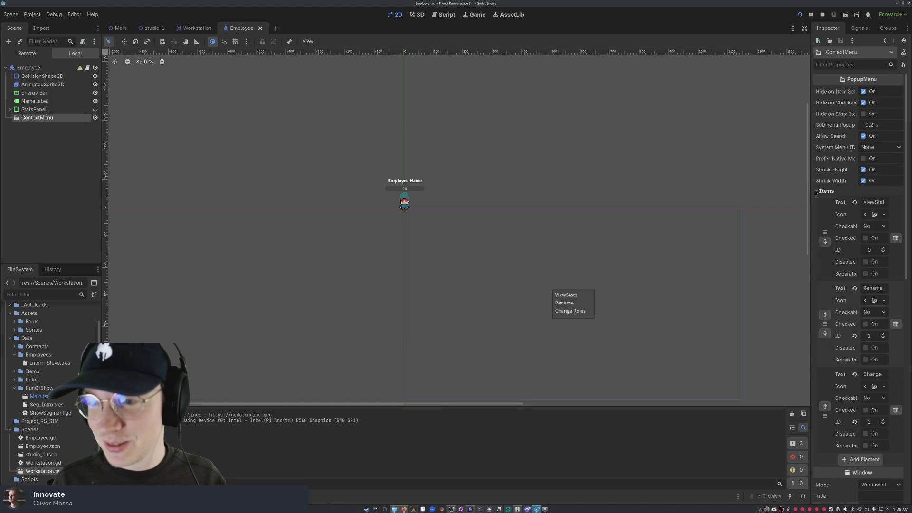
pyautogui.click(822, 191)
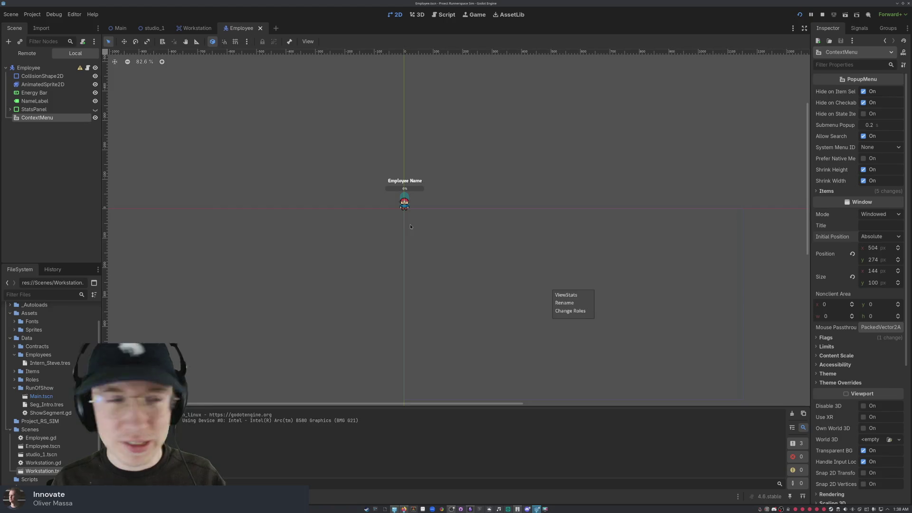